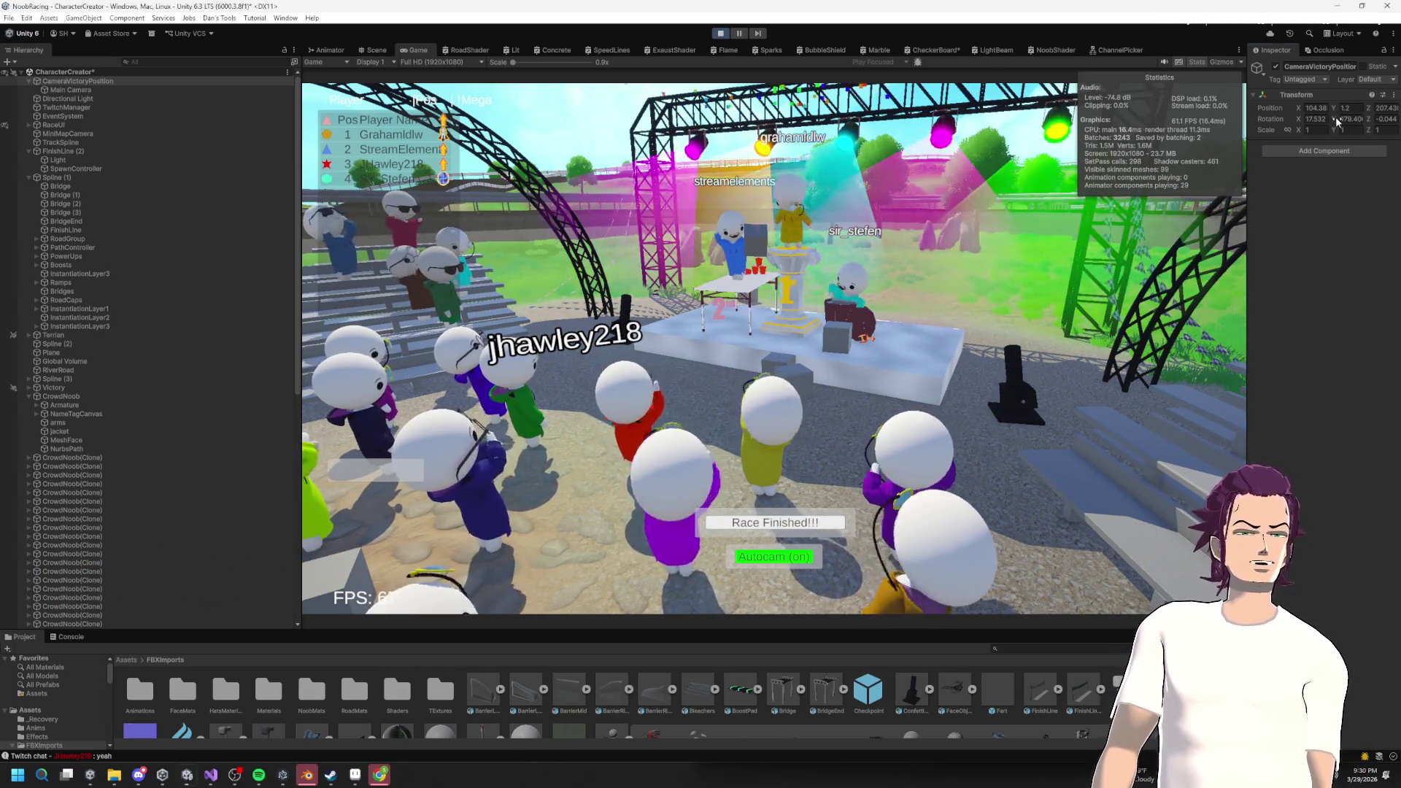
# Scrub CameraVictoryPosition's Rotation Y to about 159 so the camera frames the podium and crowd.
pyautogui.moveTo(1337, 121)
pyautogui.mouseDown()
pyautogui.moveTo(577, 187)
pyautogui.moveTo(868, 272)
pyautogui.moveTo(1317, 292)
pyautogui.moveTo(857, 318)
pyautogui.moveTo(209, 309)
pyautogui.moveTo(1350, 321)
pyautogui.moveTo(1065, 334)
pyautogui.mouseUp()
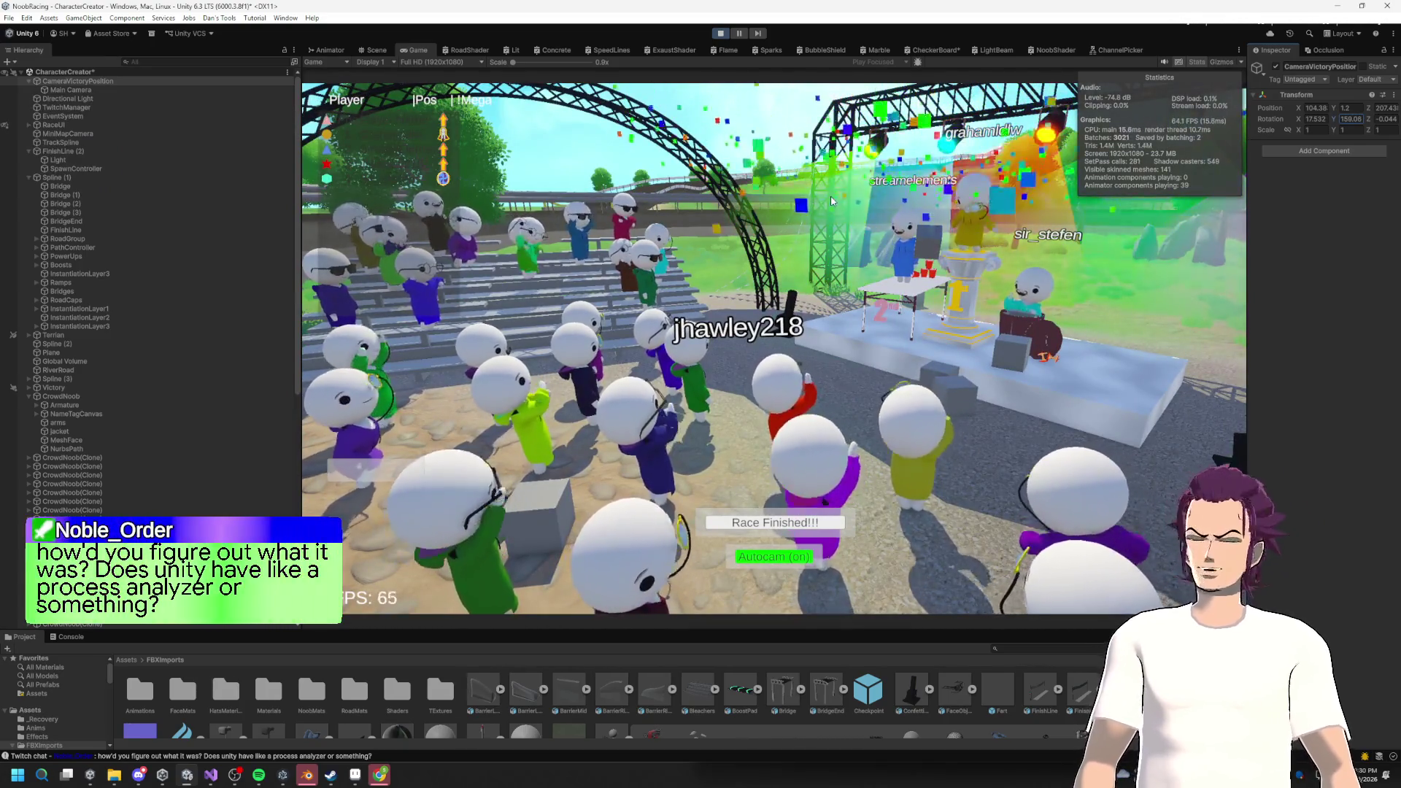
# Open the Profiler's Highlights and drill into RenderLoop's Render Thread hierarchy for frame 537.
pyautogui.click(285, 18)
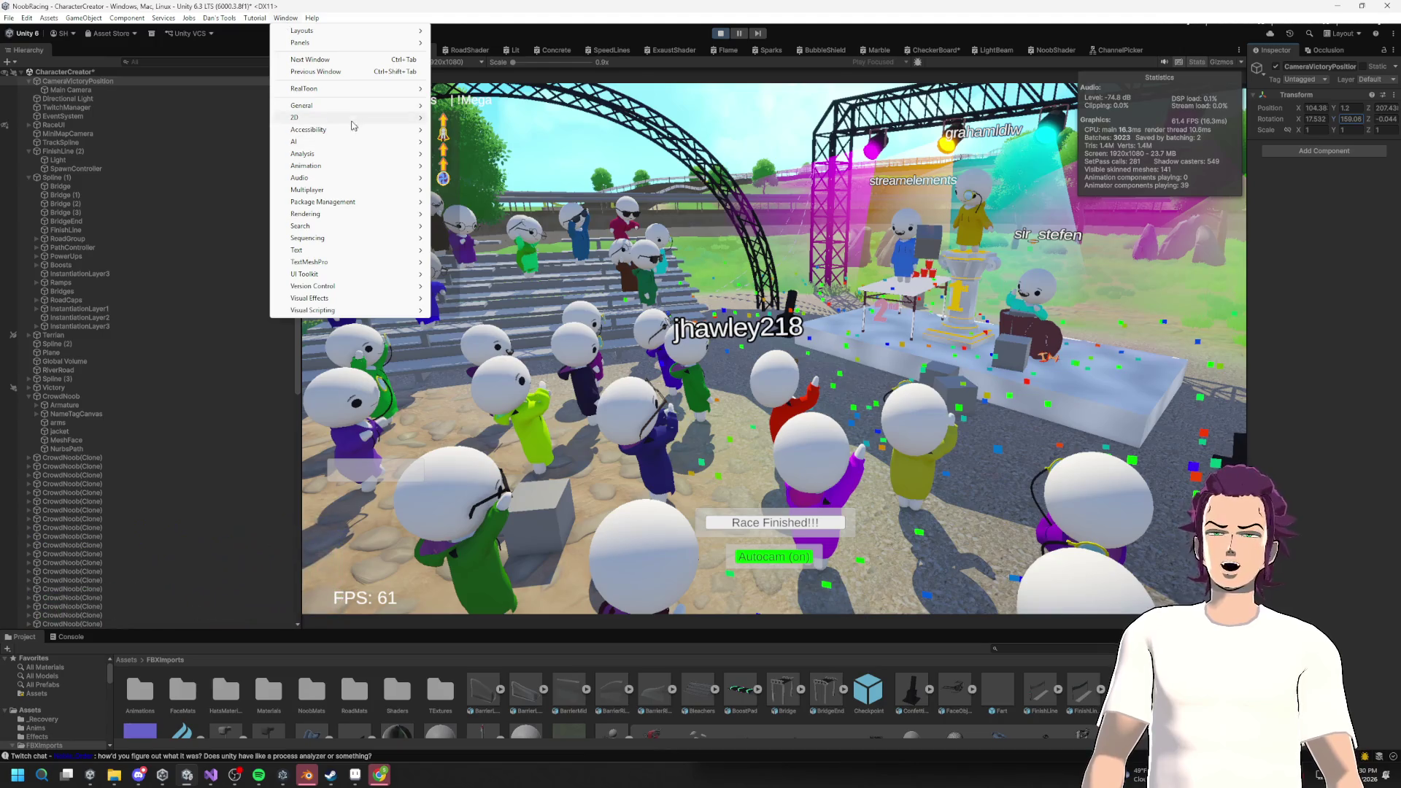
pyautogui.moveTo(328, 156)
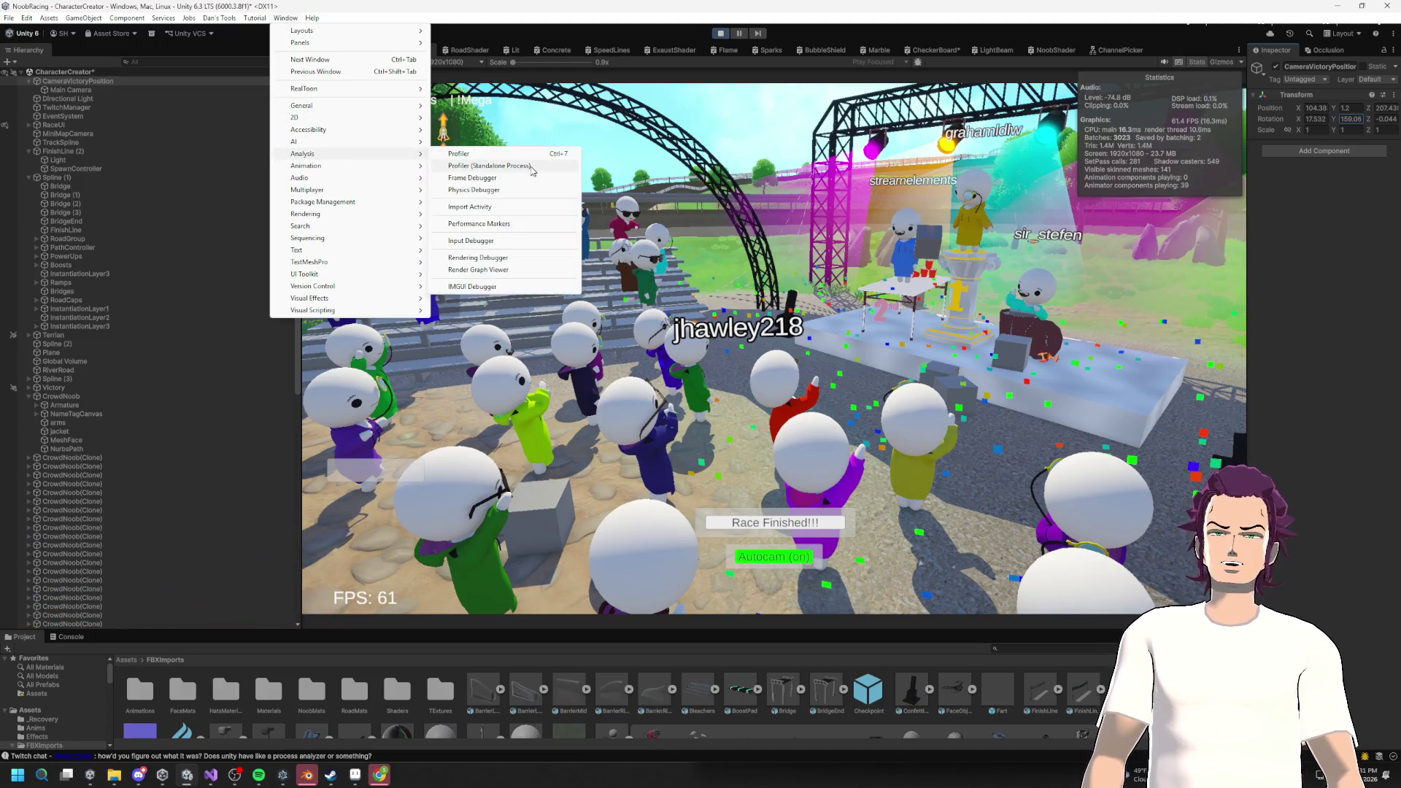
pyautogui.click(496, 155)
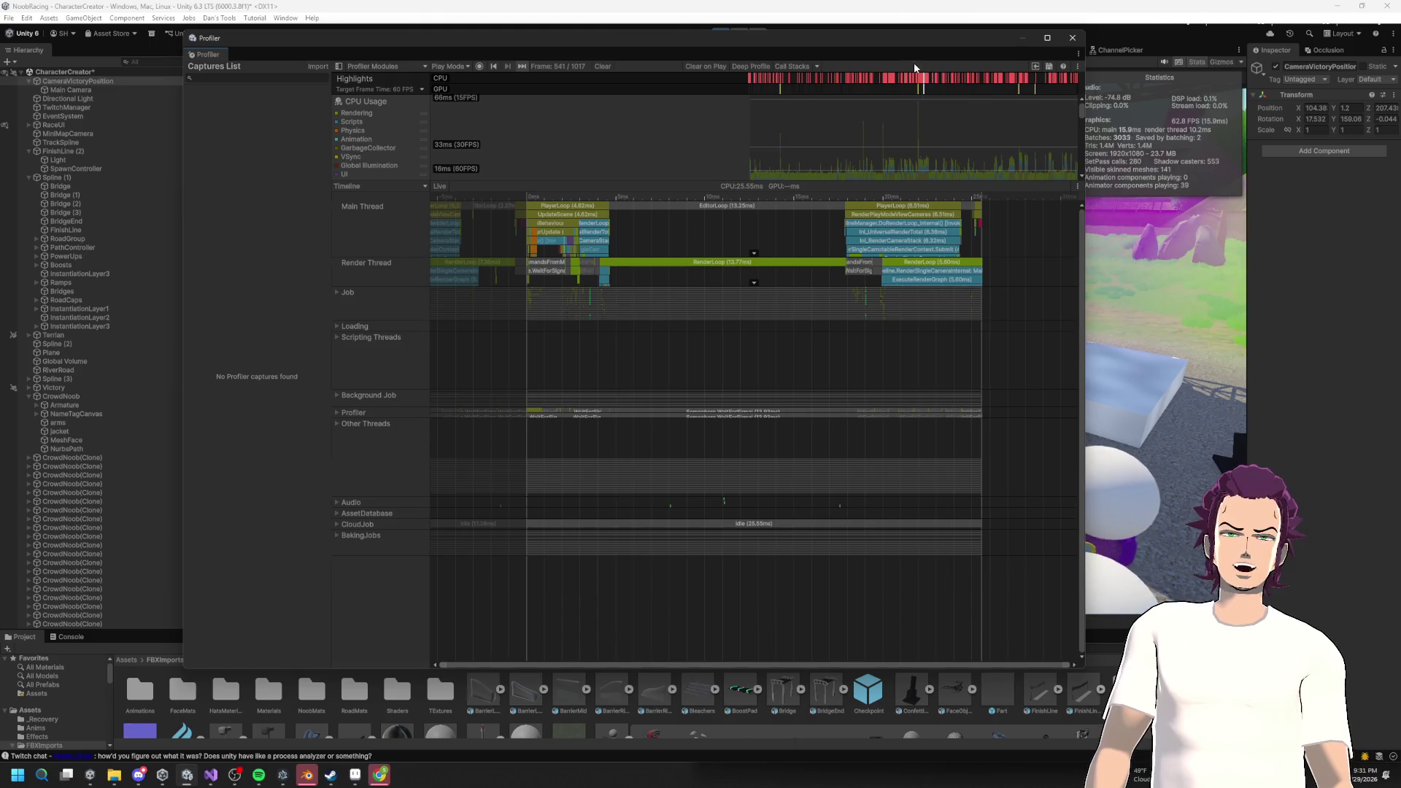
pyautogui.click(923, 75)
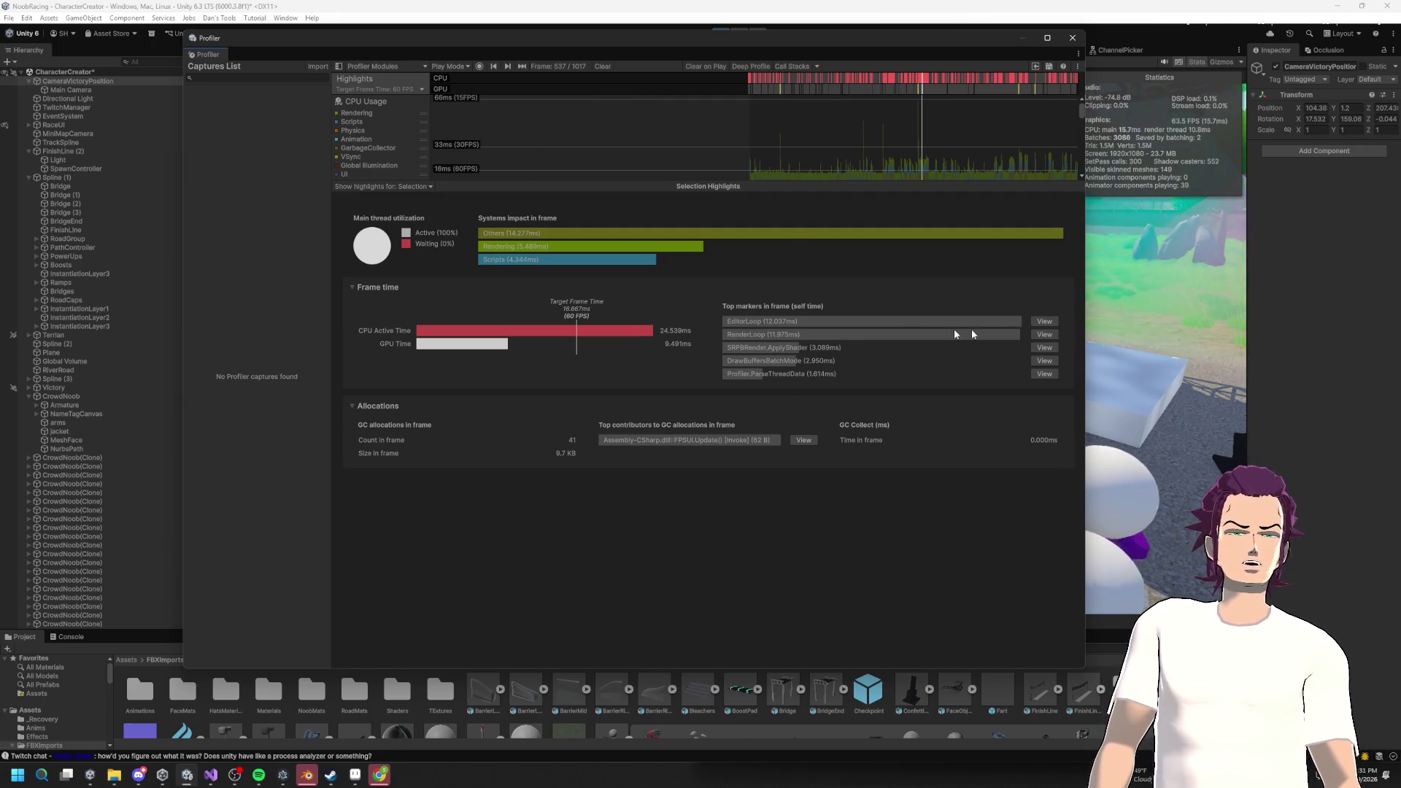
pyautogui.click(1045, 334)
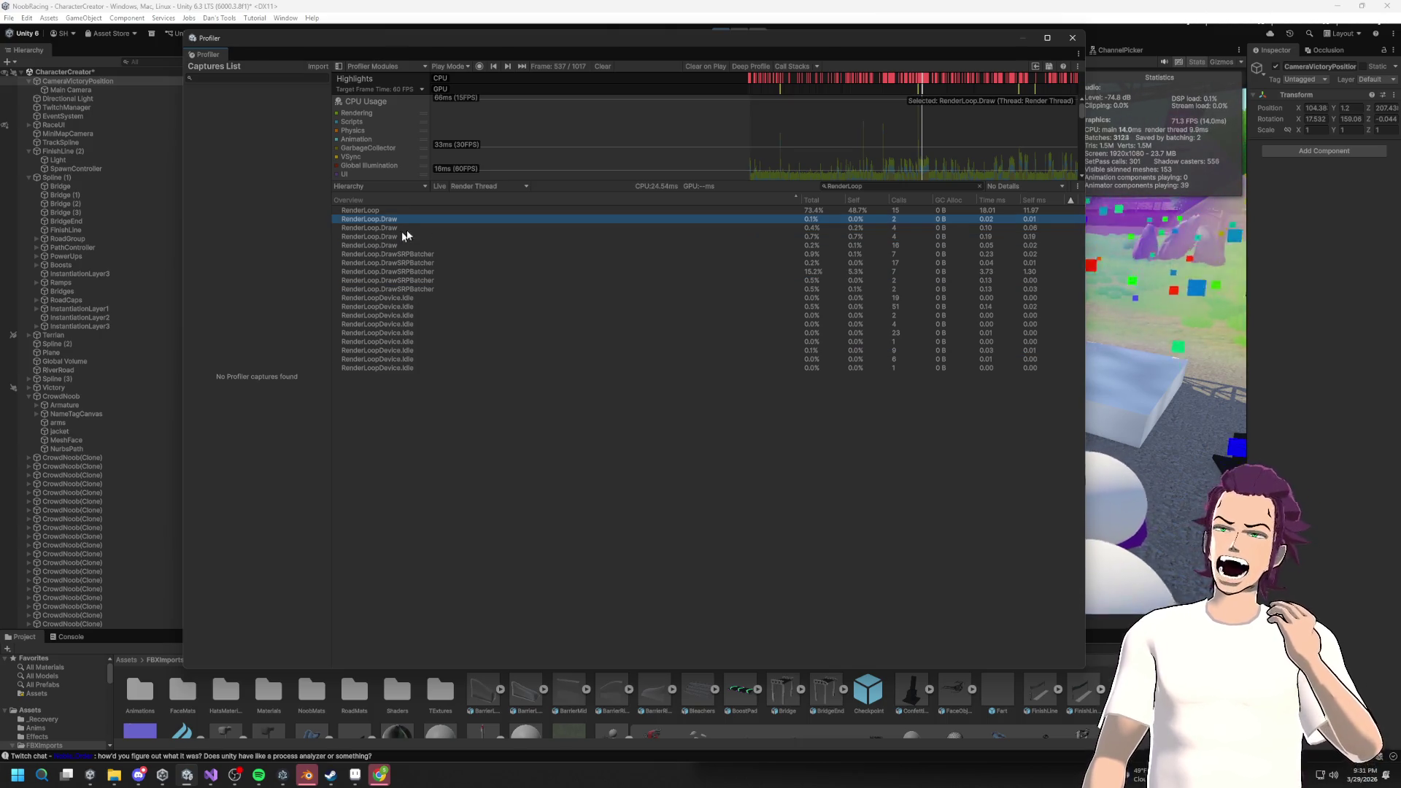
# Review the RenderLoop rows, resize the chart/hierarchy splitter, then close the Profiler.
pyautogui.moveTo(440, 227)
pyautogui.mouseDown()
pyautogui.moveTo(443, 273)
pyautogui.moveTo(413, 333)
pyautogui.mouseUp()
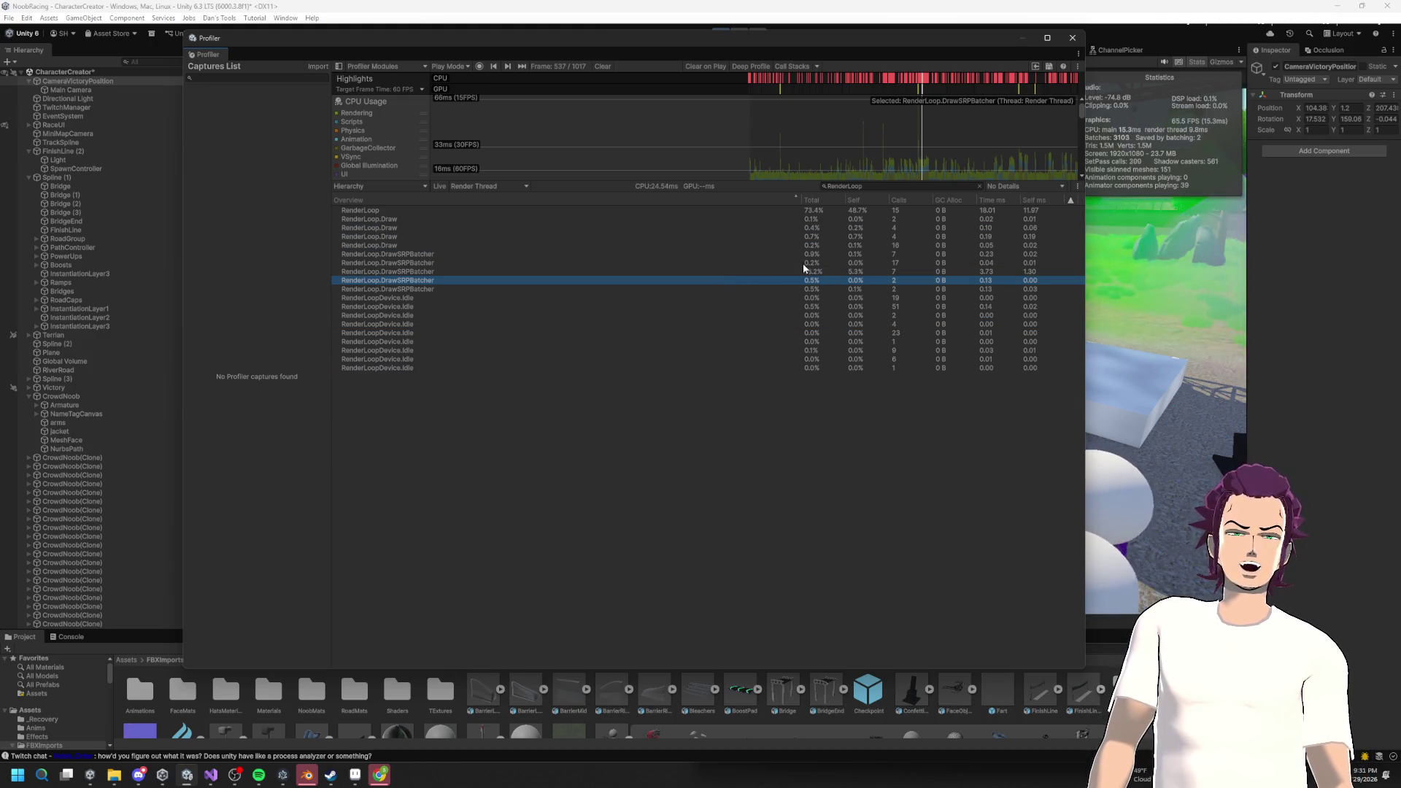
pyautogui.click(369, 210)
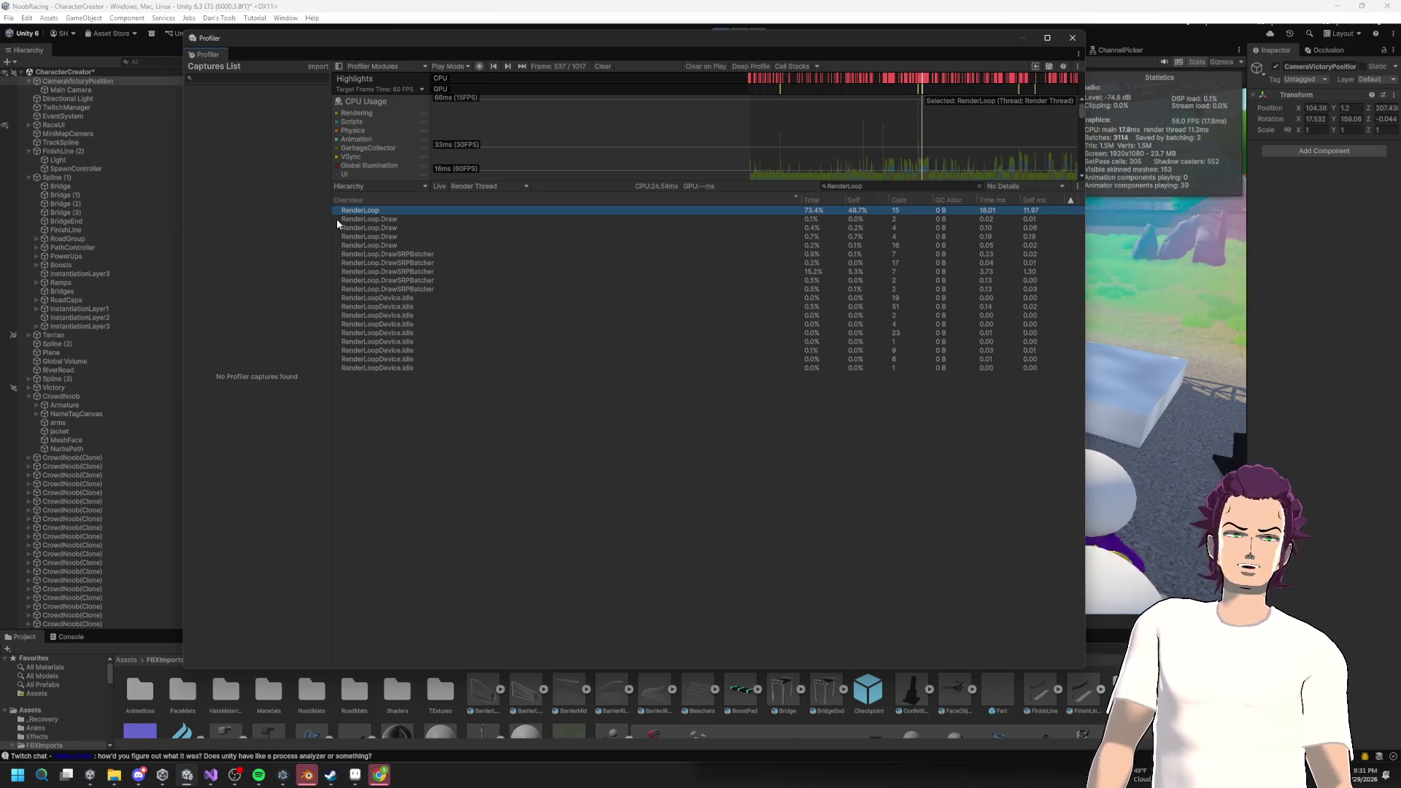
pyautogui.moveTo(748, 179)
pyautogui.mouseDown()
pyautogui.moveTo(788, 566)
pyautogui.moveTo(785, 503)
pyautogui.moveTo(783, 632)
pyautogui.moveTo(766, 485)
pyautogui.moveTo(773, 510)
pyautogui.mouseUp()
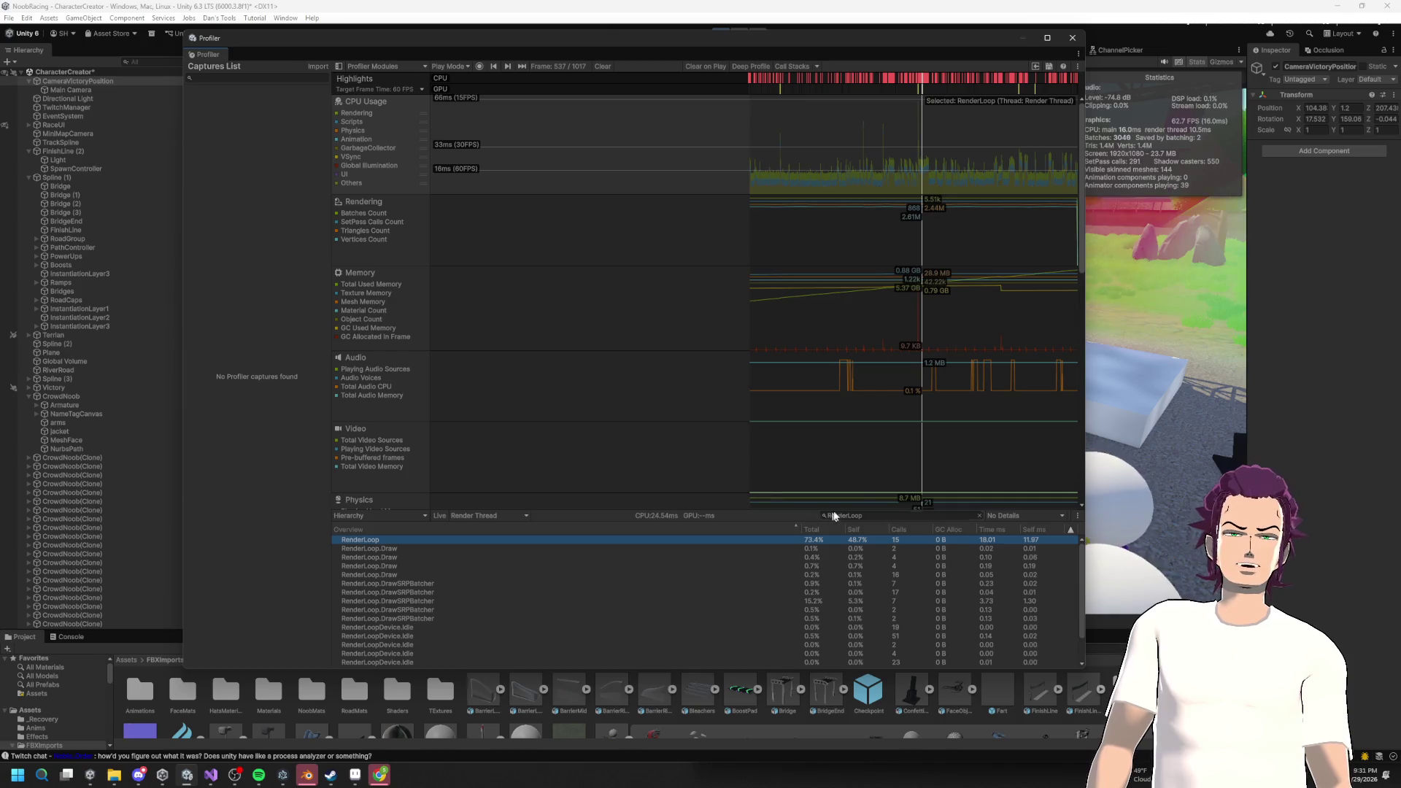
pyautogui.moveTo(753, 507); pyautogui.dragTo(713, 335)
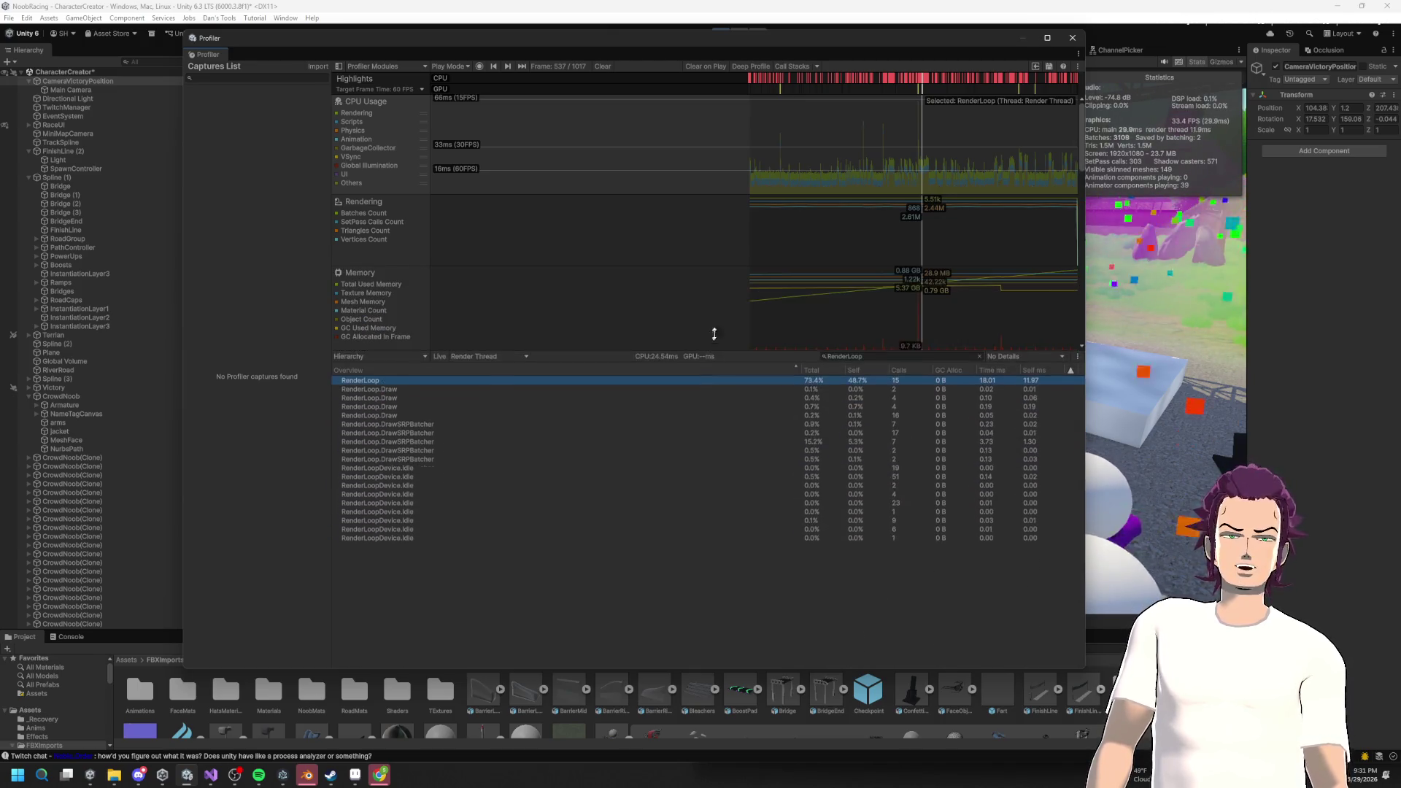
pyautogui.click(1072, 38)
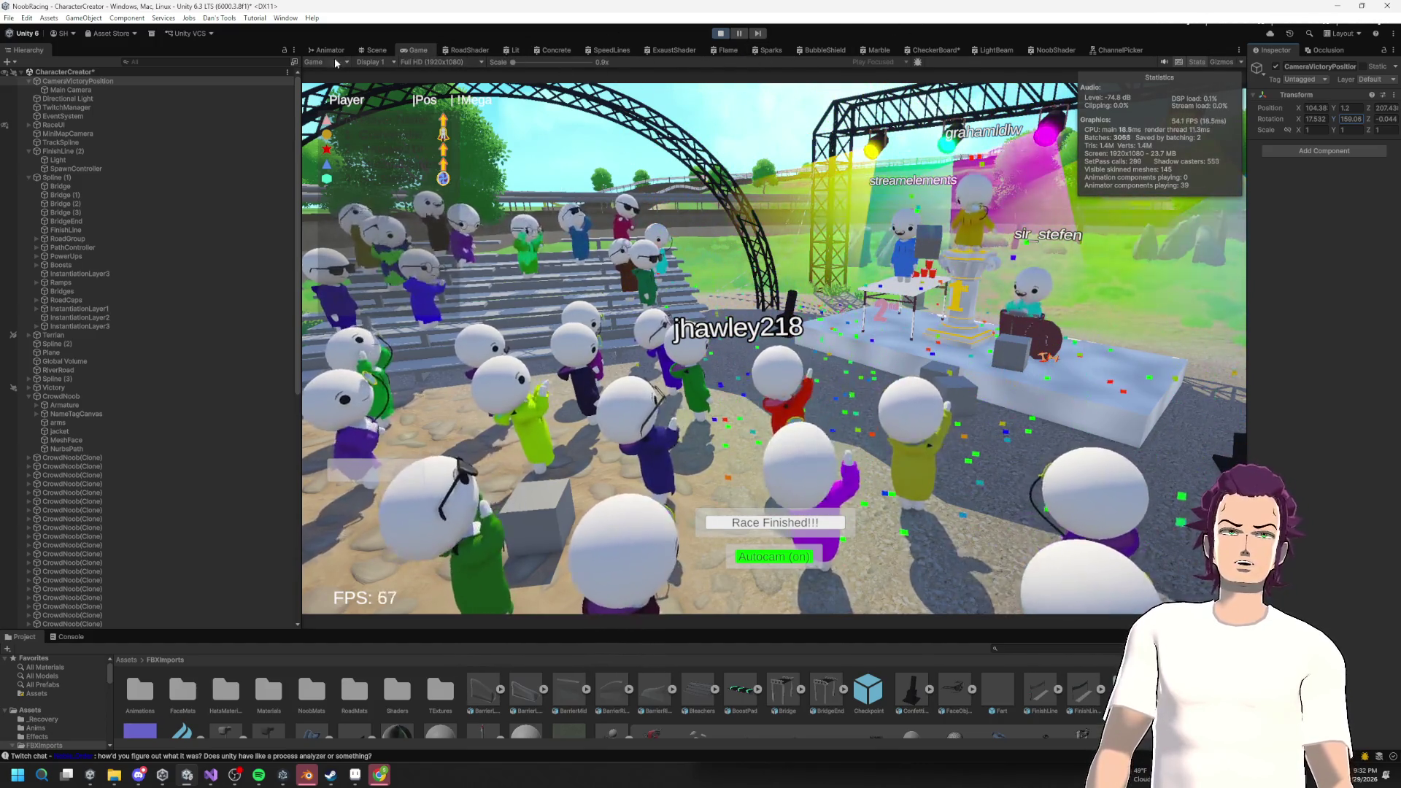
# Toggle between Scene and Game views, then enable the Frame Debugger and move its window into place.
pyautogui.click(377, 50)
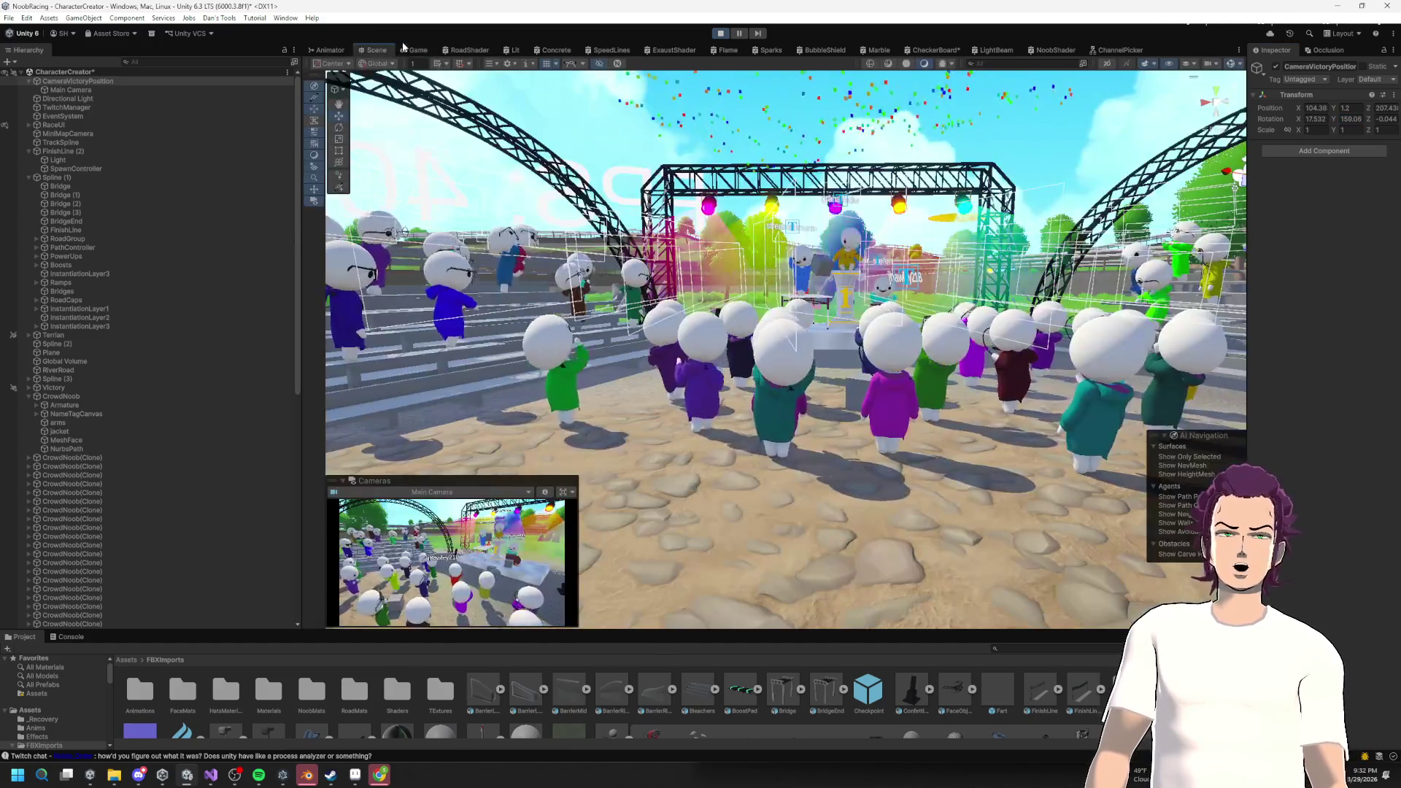
pyautogui.click(422, 50)
pyautogui.click(377, 50)
pyautogui.click(418, 50)
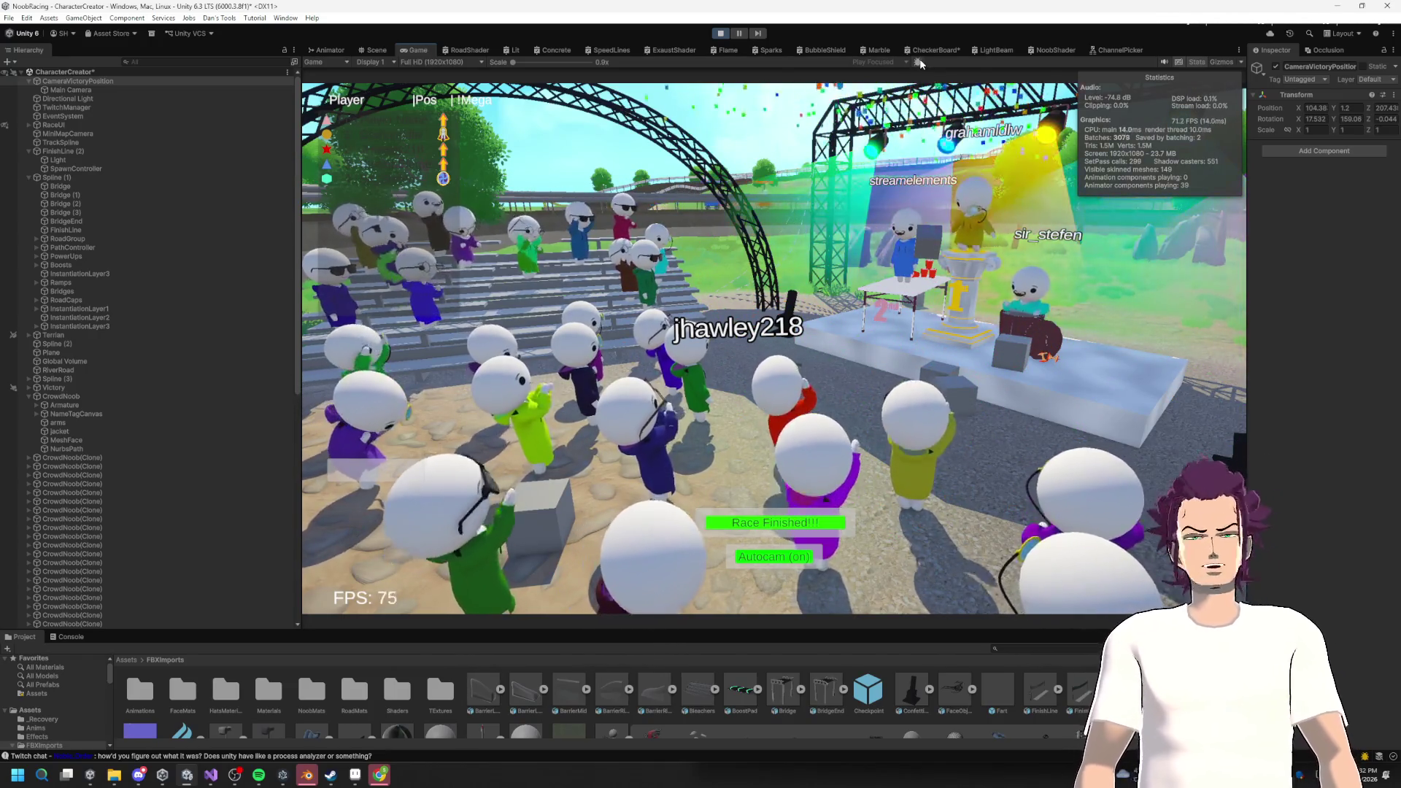
pyautogui.click(918, 62)
pyautogui.moveTo(893, 58)
pyautogui.mouseDown()
pyautogui.moveTo(934, 146)
pyautogui.moveTo(1055, 269)
pyautogui.moveTo(1048, 188)
pyautogui.moveTo(901, 106)
pyautogui.moveTo(406, 185)
pyautogui.moveTo(1011, 162)
pyautogui.mouseUp()
# Inspect earlier Draw Mesh events, including the first UI draw, in a flat debug shading mode.
pyautogui.click(416, 51)
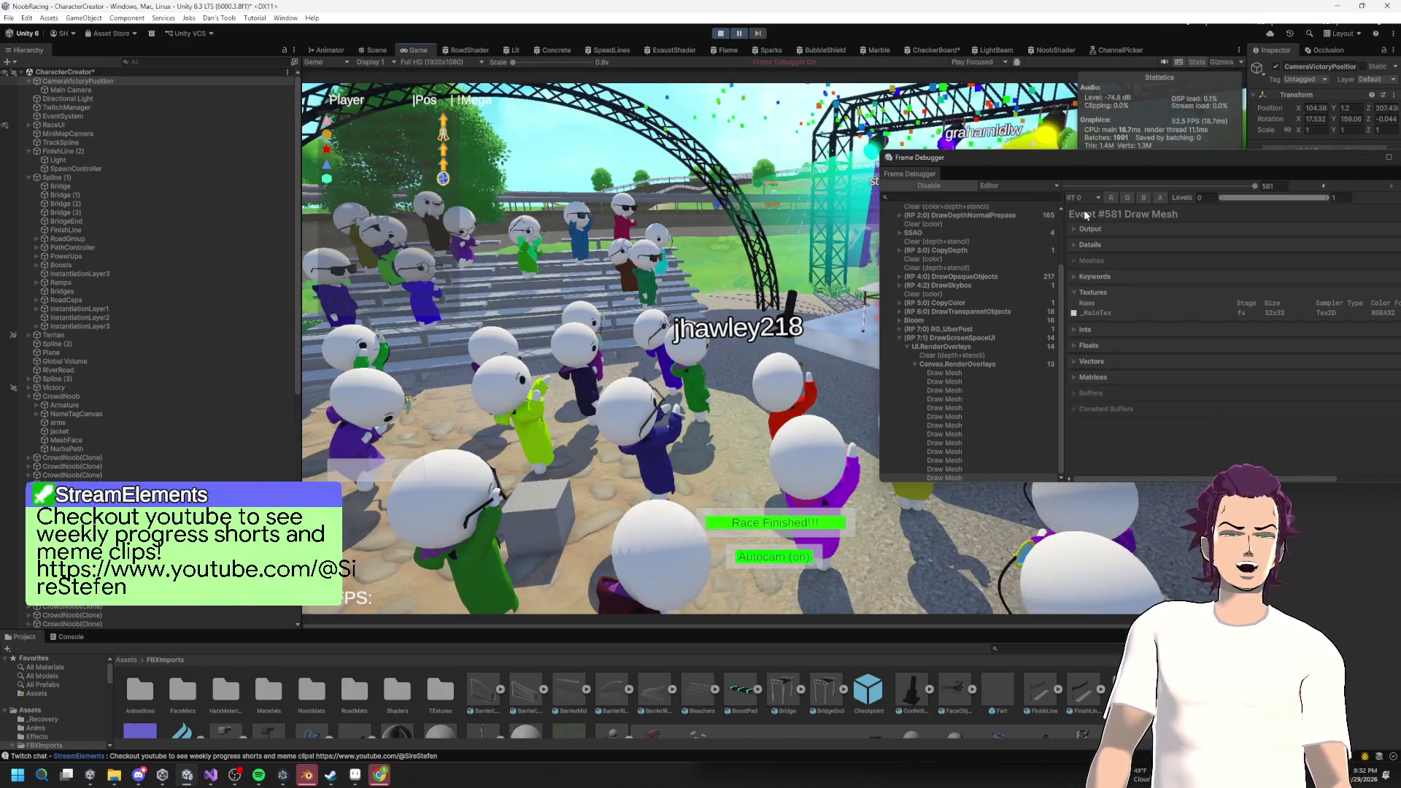
pyautogui.click(376, 50)
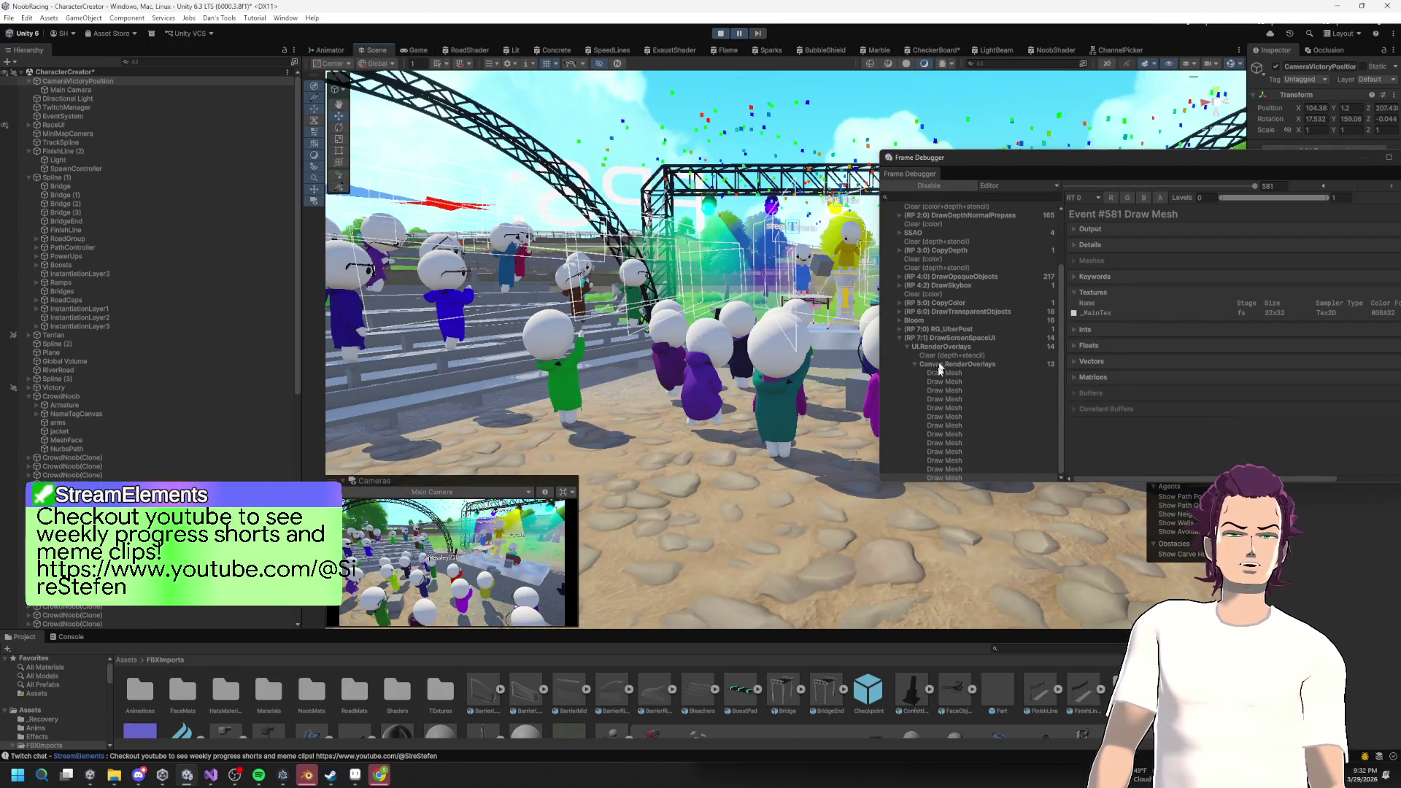
pyautogui.click(954, 434)
pyautogui.click(948, 373)
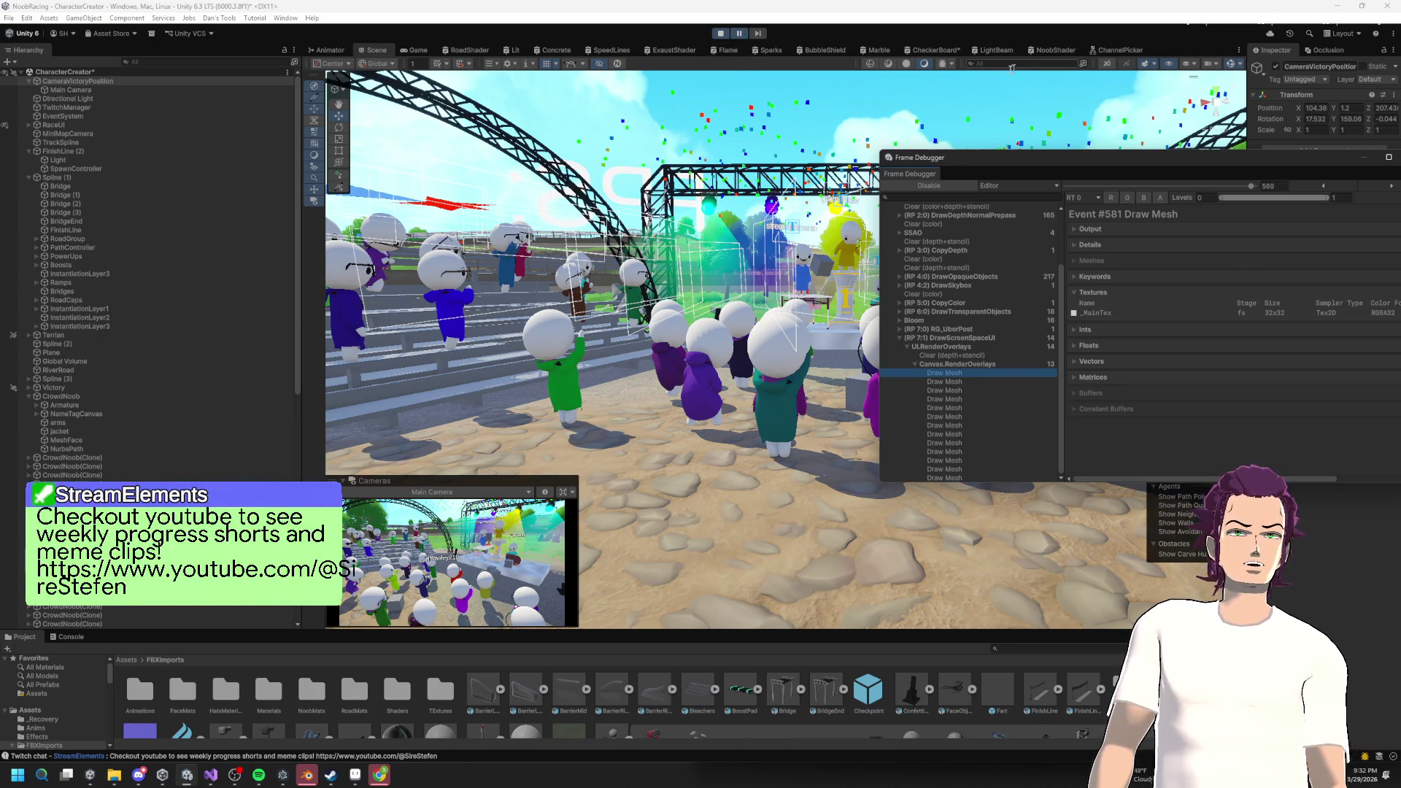
pyautogui.click(941, 63)
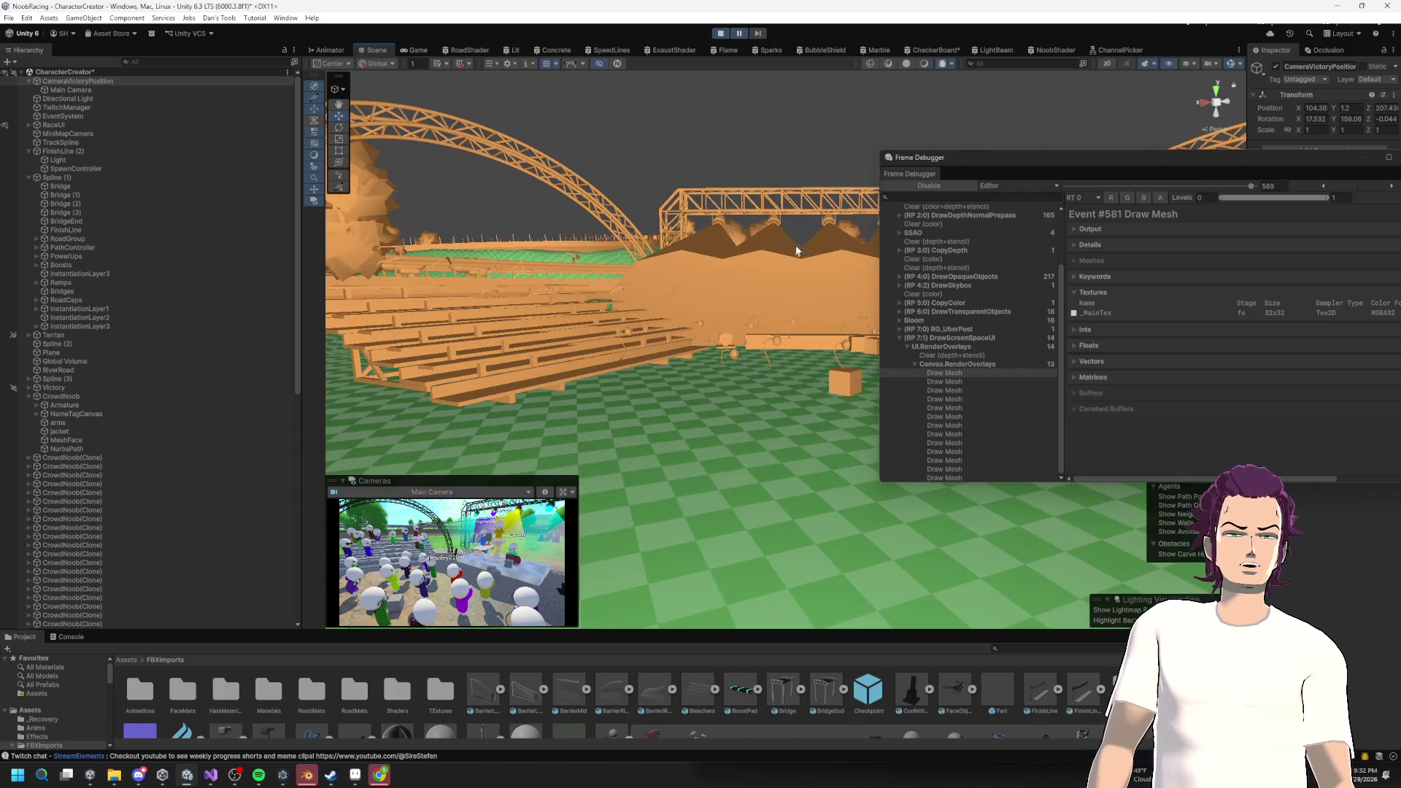
# Inspect the Clear (color) event, then step the slider back to event 28, Compute Internal-Skinning.
pyautogui.click(957, 295)
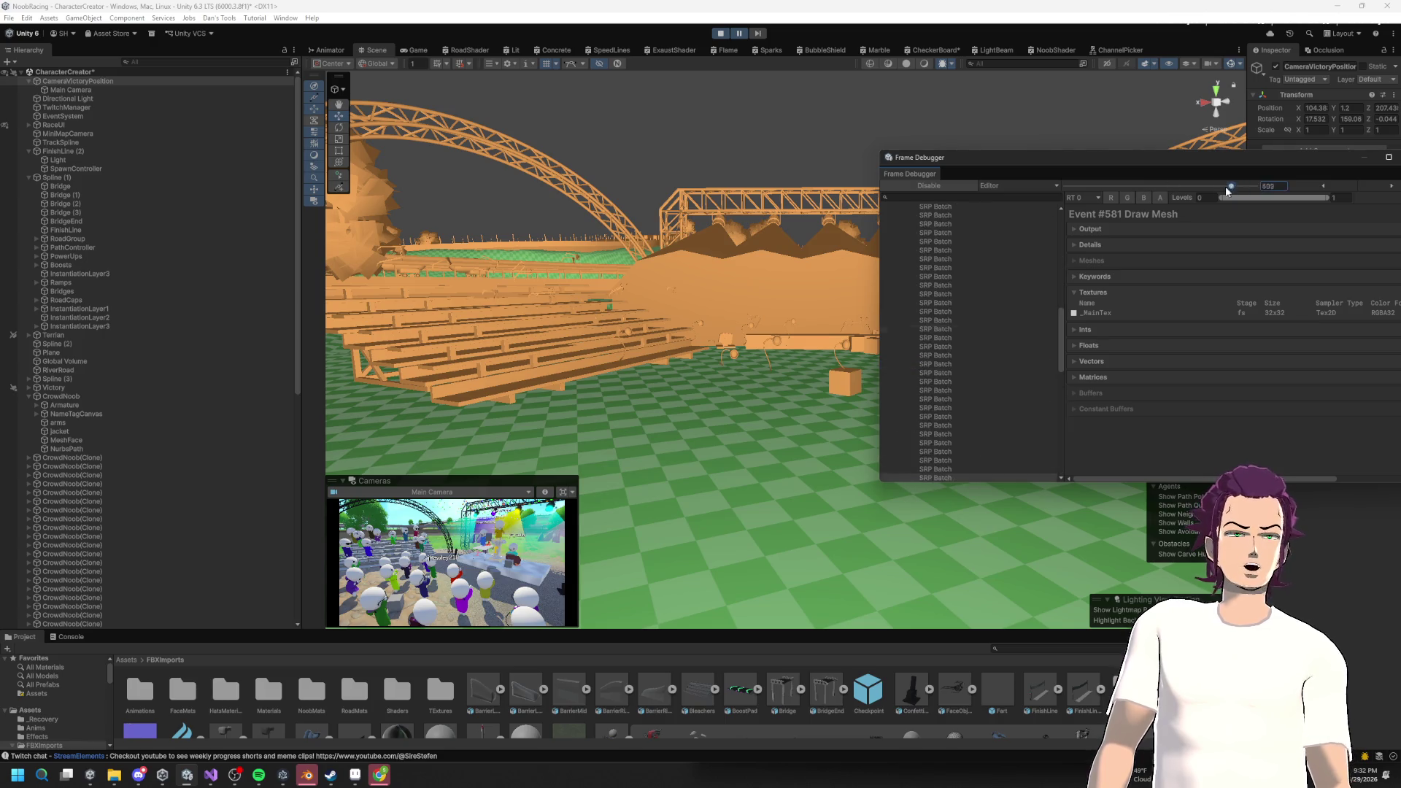
pyautogui.click(421, 51)
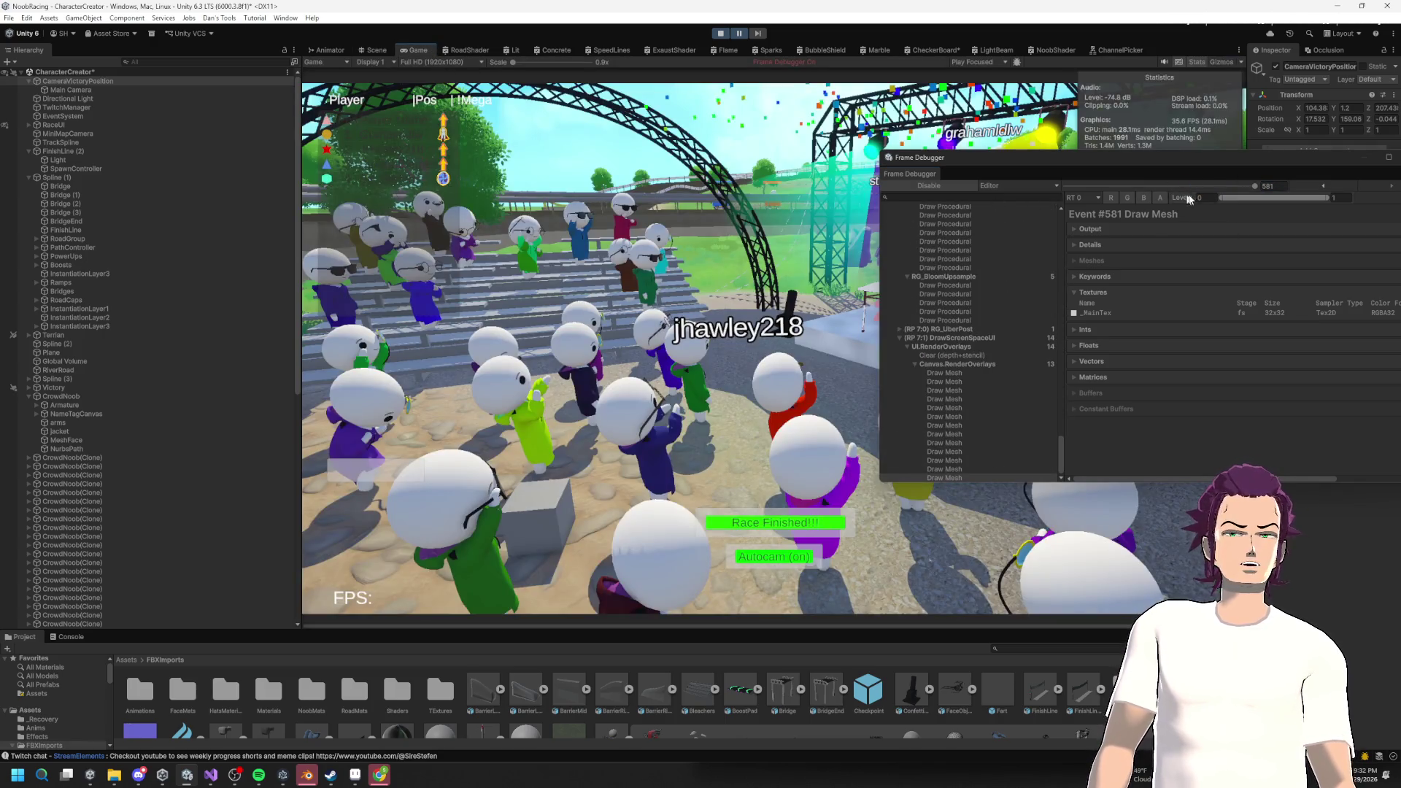
pyautogui.moveTo(1253, 188); pyautogui.dragTo(1060, 198)
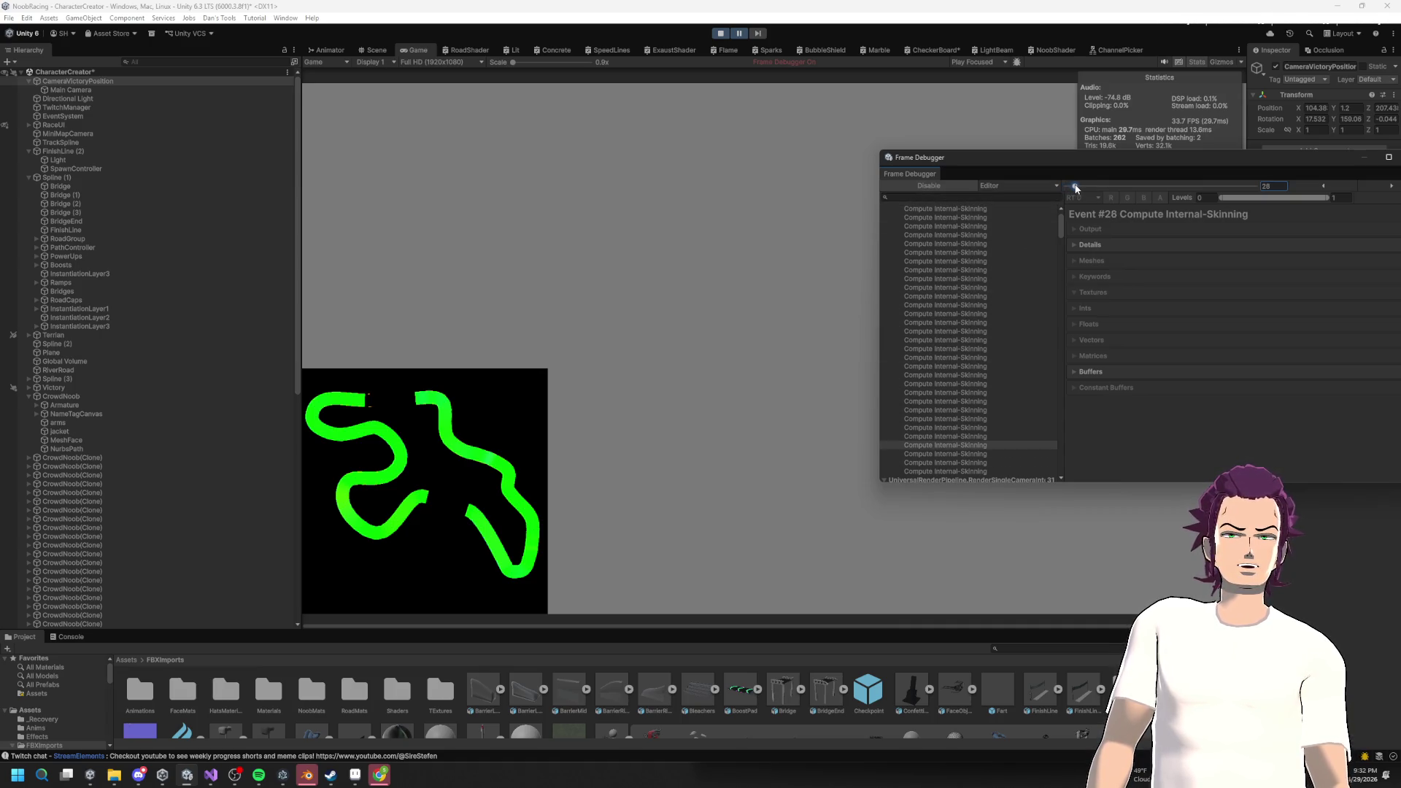
# Scrub the Frame Debugger event slider forward to the final event 581, a Draw Mesh.
pyautogui.moveTo(1075, 187); pyautogui.dragTo(1269, 189)
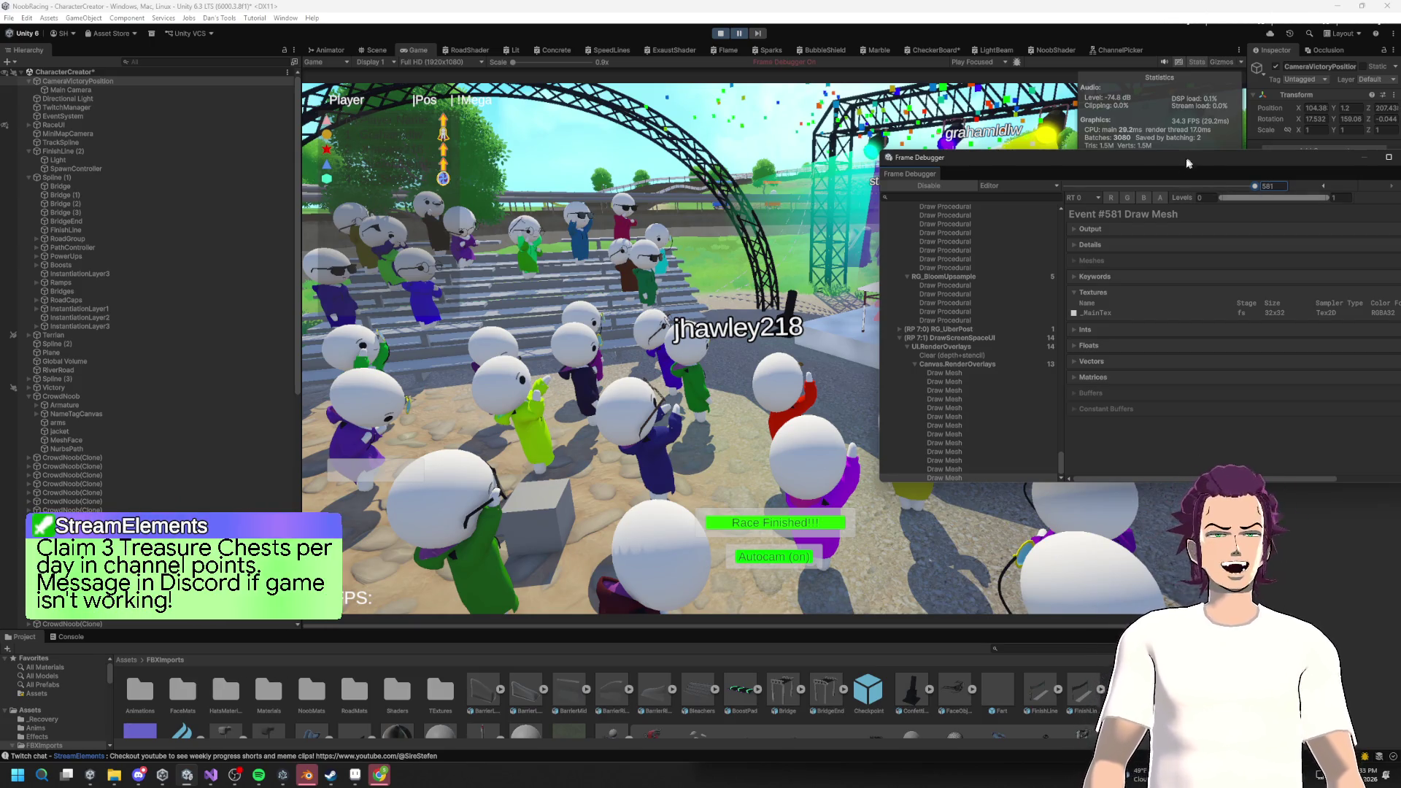
# Move the Frame Debugger lower over the game, close and reopen it, and return to event 581.
pyautogui.moveTo(1133, 159)
pyautogui.mouseDown()
pyautogui.moveTo(766, 308)
pyautogui.moveTo(851, 439)
pyautogui.moveTo(1104, 328)
pyautogui.moveTo(1099, 341)
pyautogui.moveTo(982, 342)
pyautogui.moveTo(1156, 339)
pyautogui.moveTo(1030, 365)
pyautogui.moveTo(1158, 358)
pyautogui.moveTo(970, 359)
pyautogui.moveTo(1262, 352)
pyautogui.mouseUp()
pyautogui.click(1299, 309)
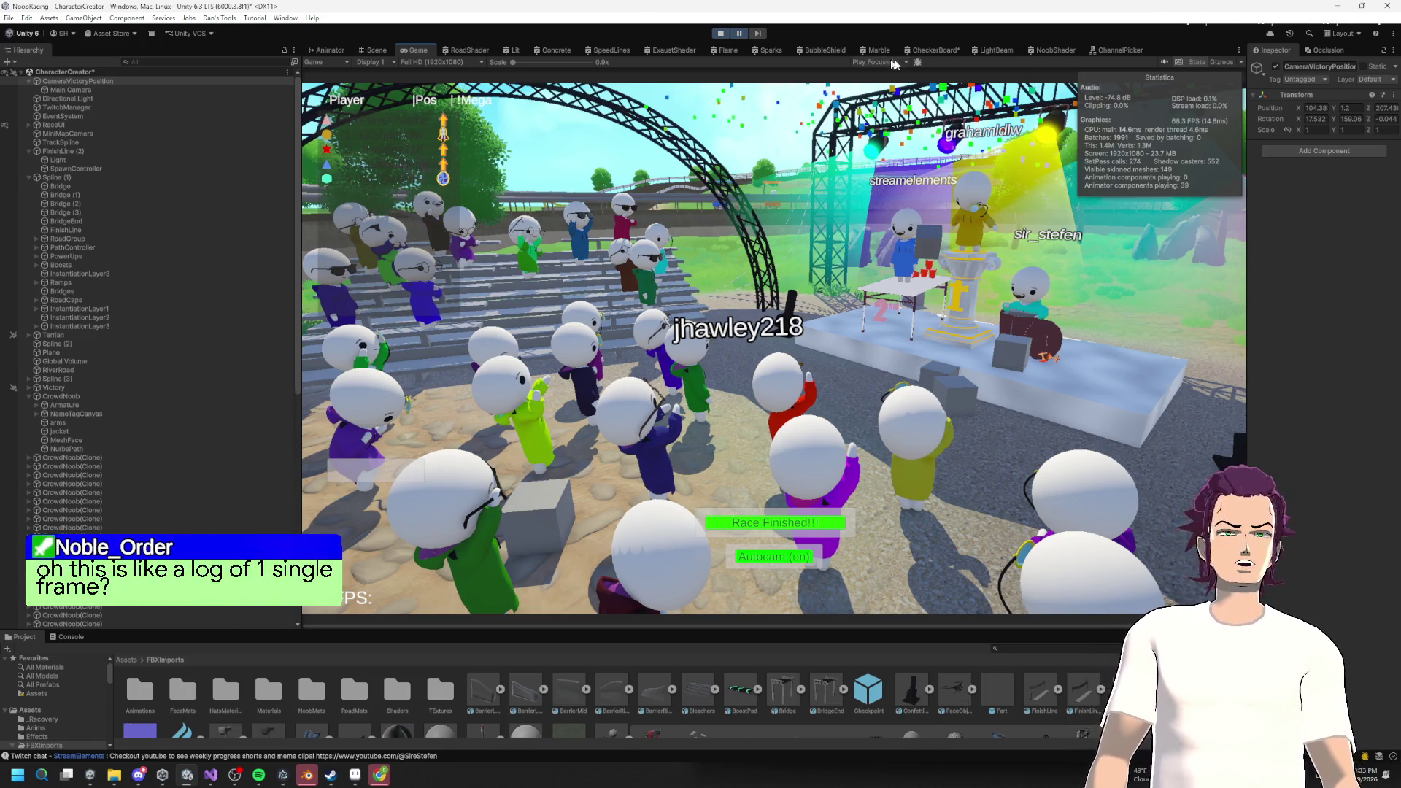
pyautogui.click(918, 63)
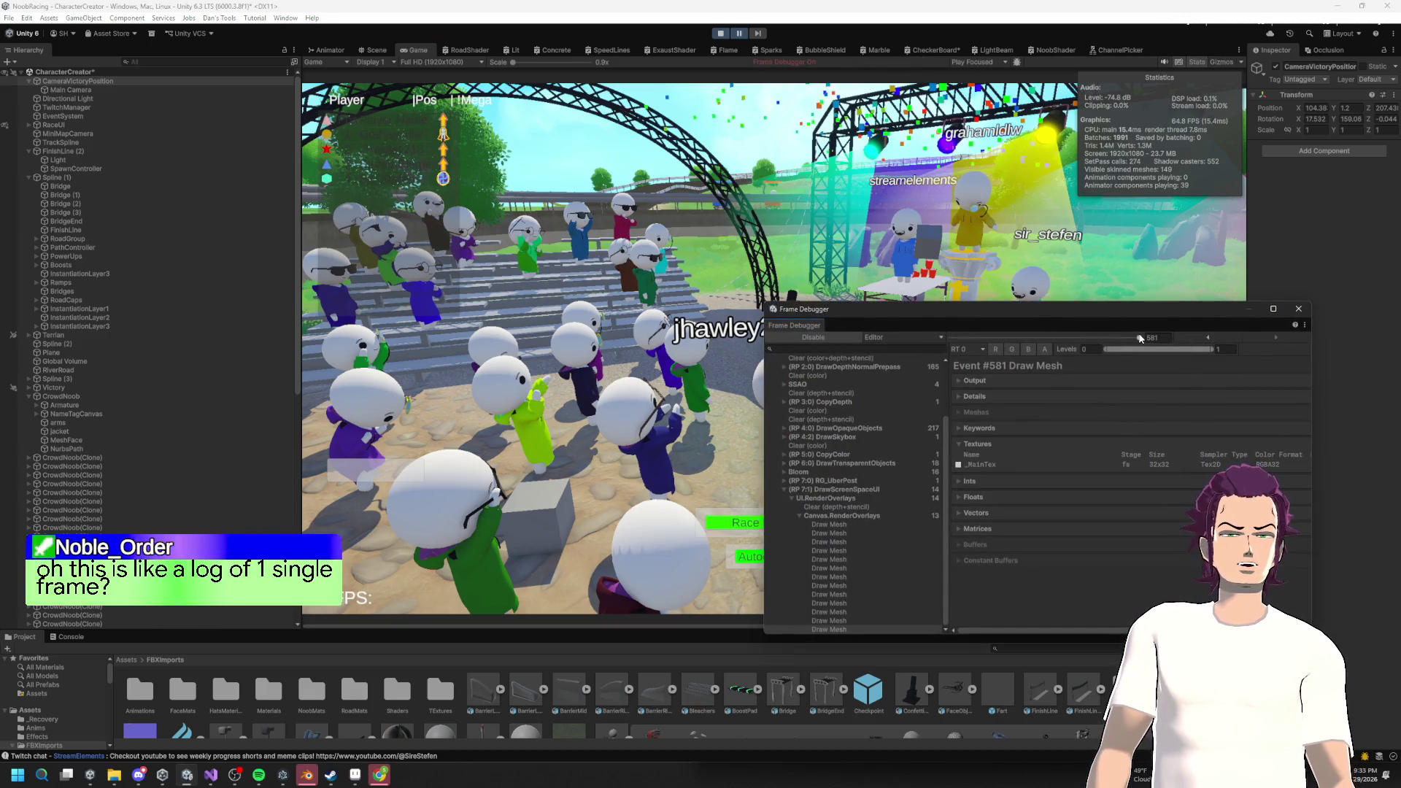
pyautogui.moveTo(1124, 337)
pyautogui.mouseDown()
pyautogui.moveTo(1023, 352)
pyautogui.moveTo(971, 340)
pyautogui.moveTo(1191, 327)
pyautogui.moveTo(1176, 334)
pyautogui.mouseUp()
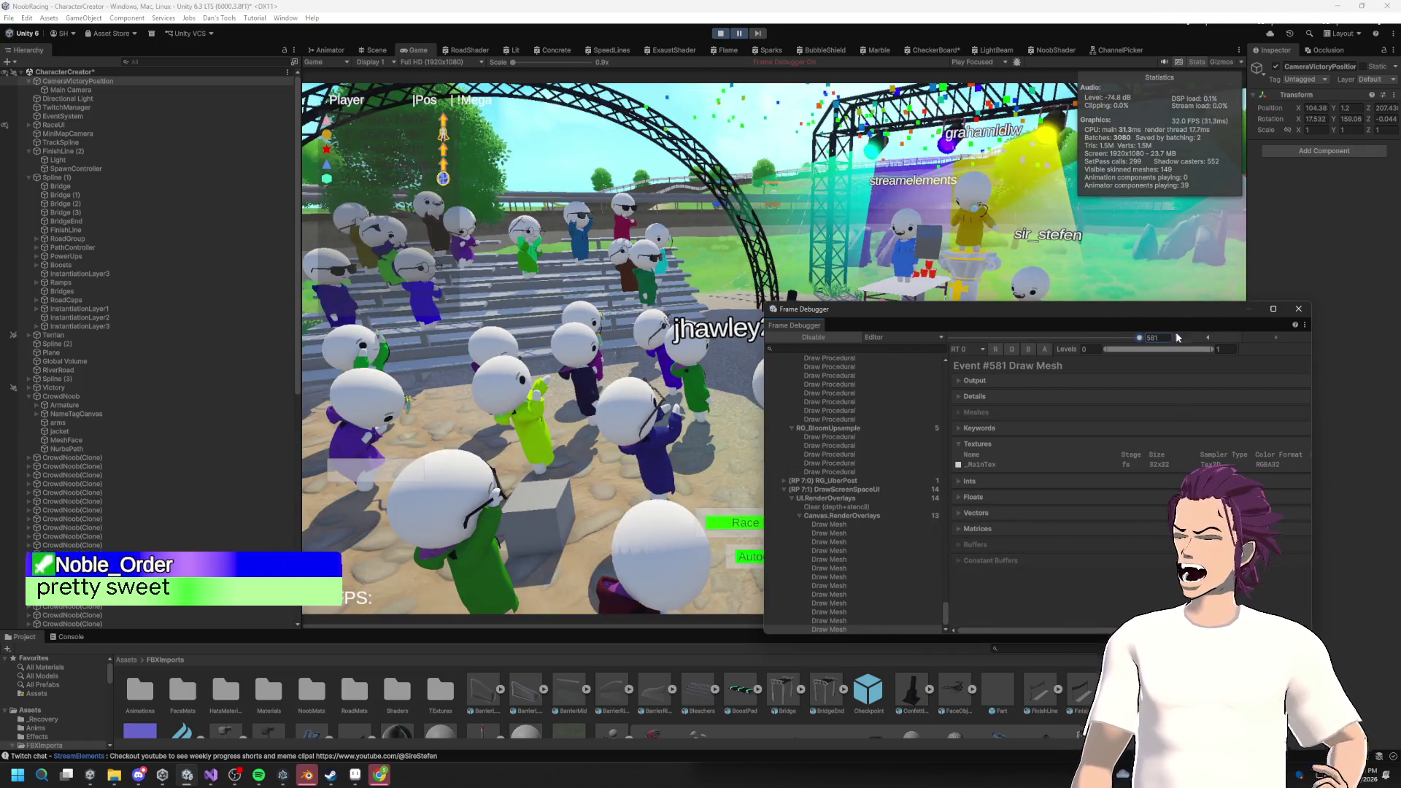
# Close the Frame Debugger and dismiss the Start menu that popped up.
pyautogui.click(1298, 309)
pyautogui.press('super')
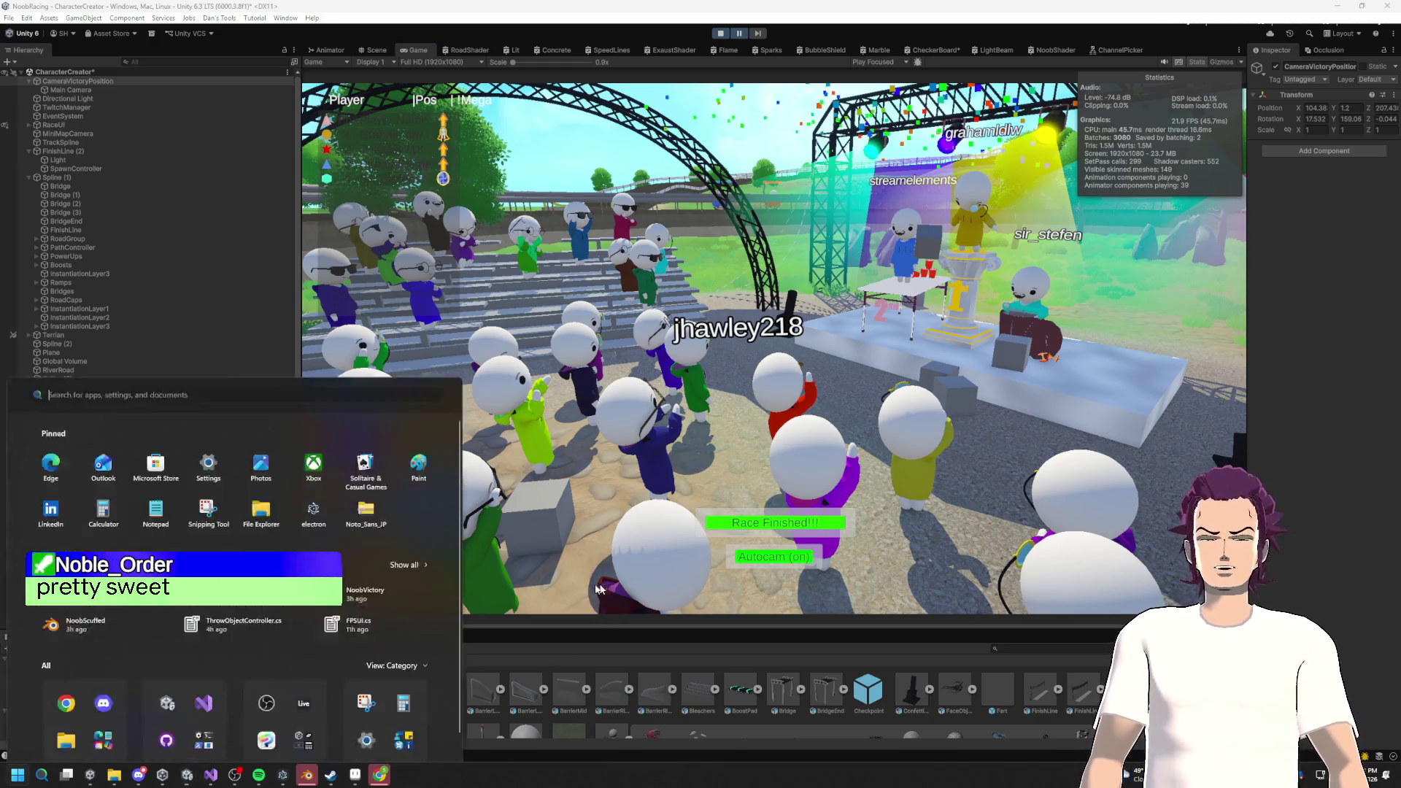
pyautogui.click(380, 776)
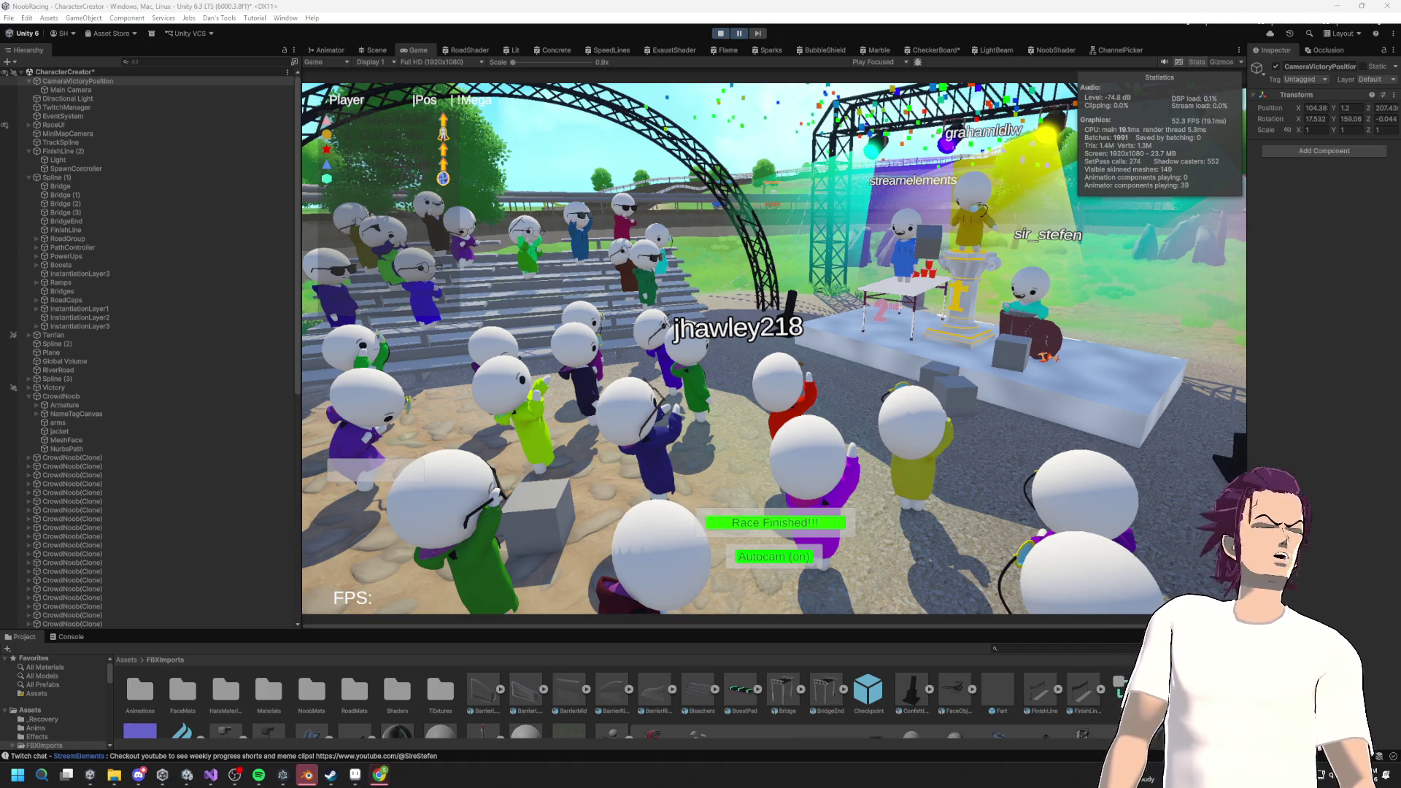
pyautogui.press('super')
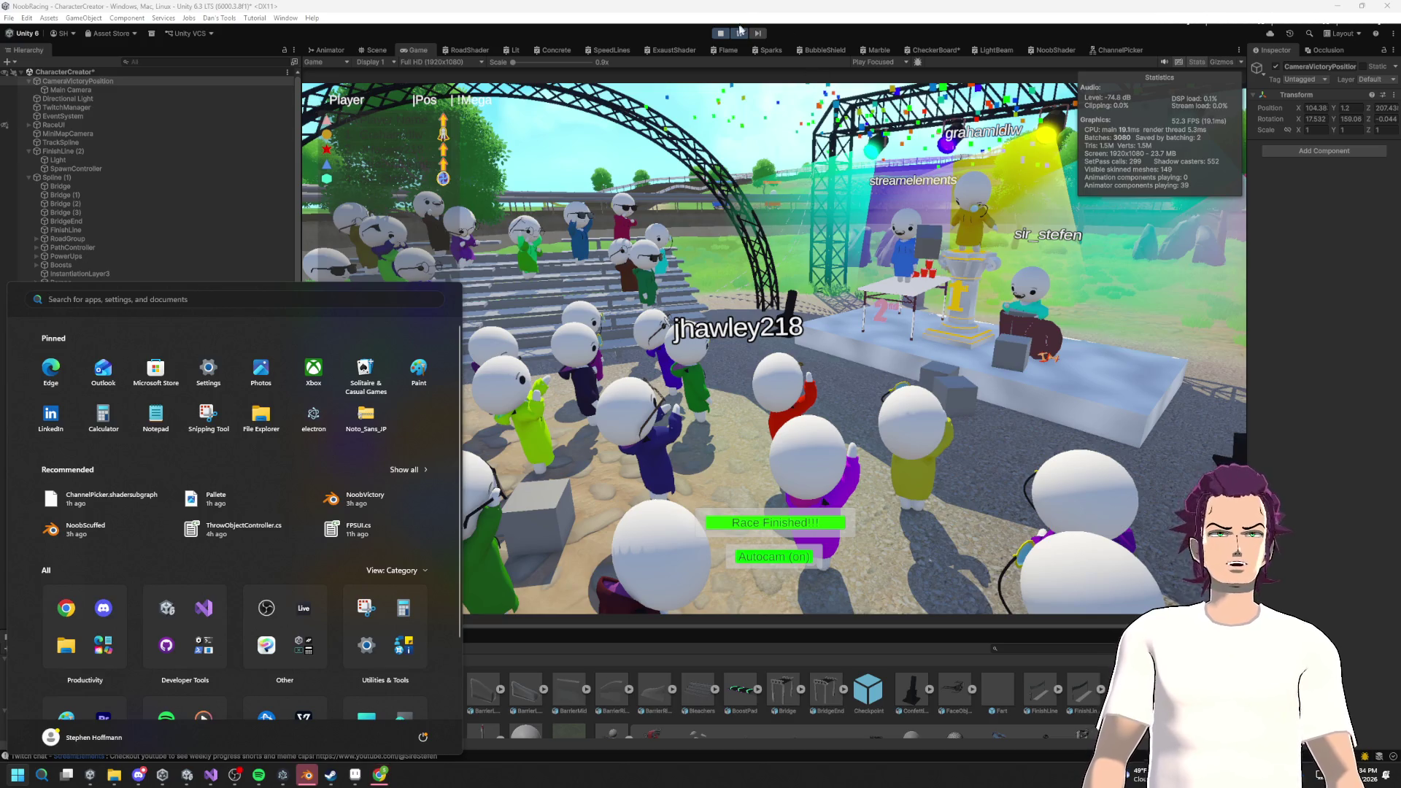
# Stop Play mode, leaving the track on Lap 1/3, and dismiss the recurring Start menu.
pyautogui.click(721, 33)
pyautogui.press('super')
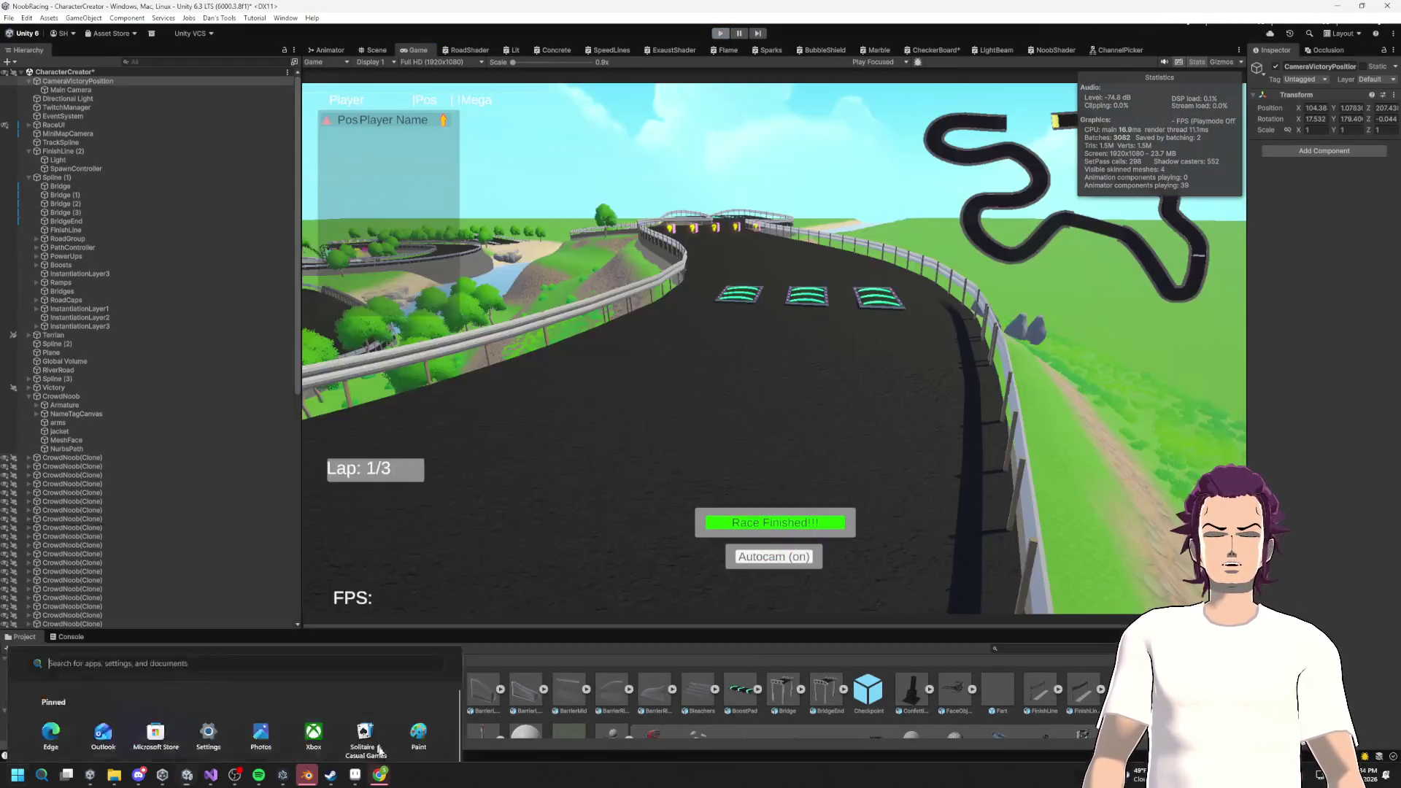
pyautogui.click(380, 775)
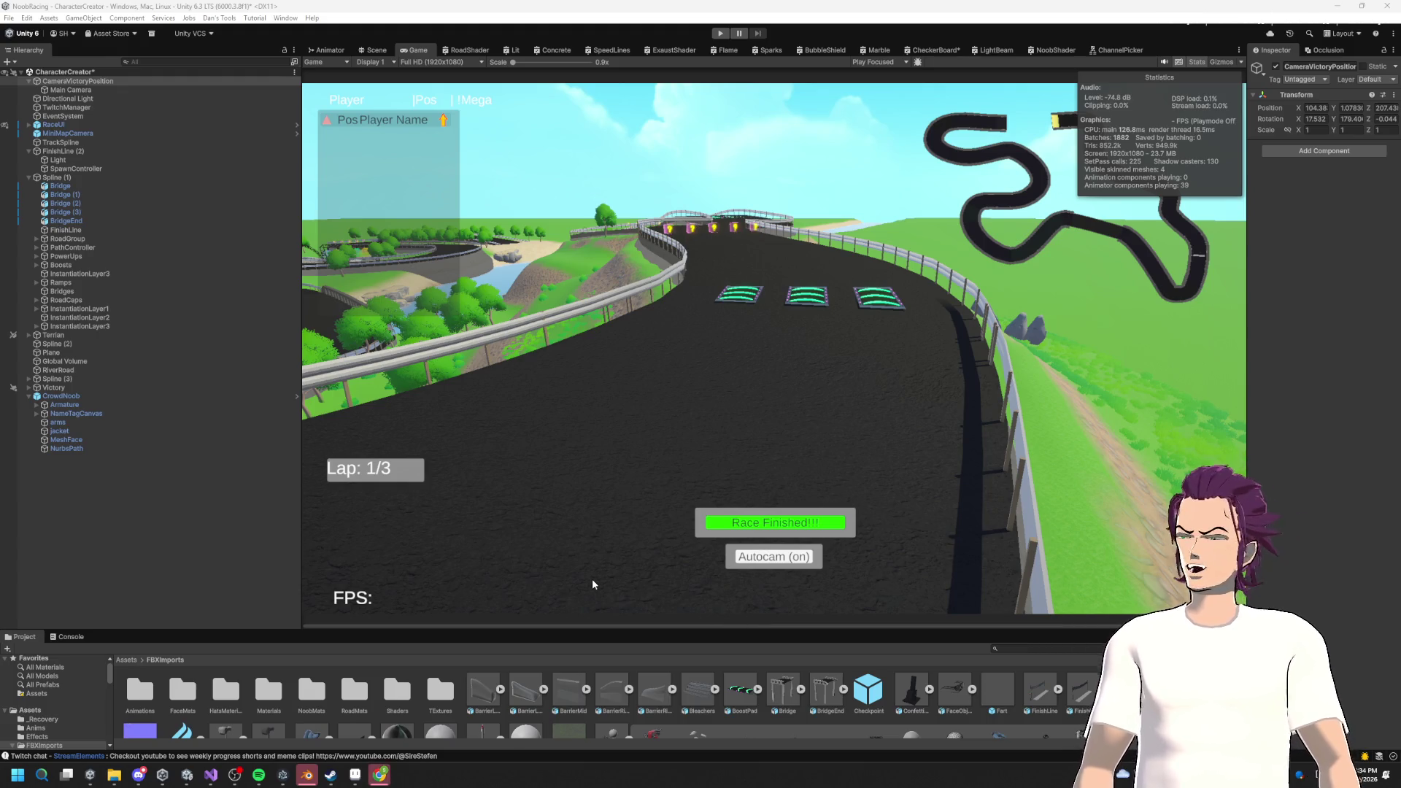
pyautogui.press('super')
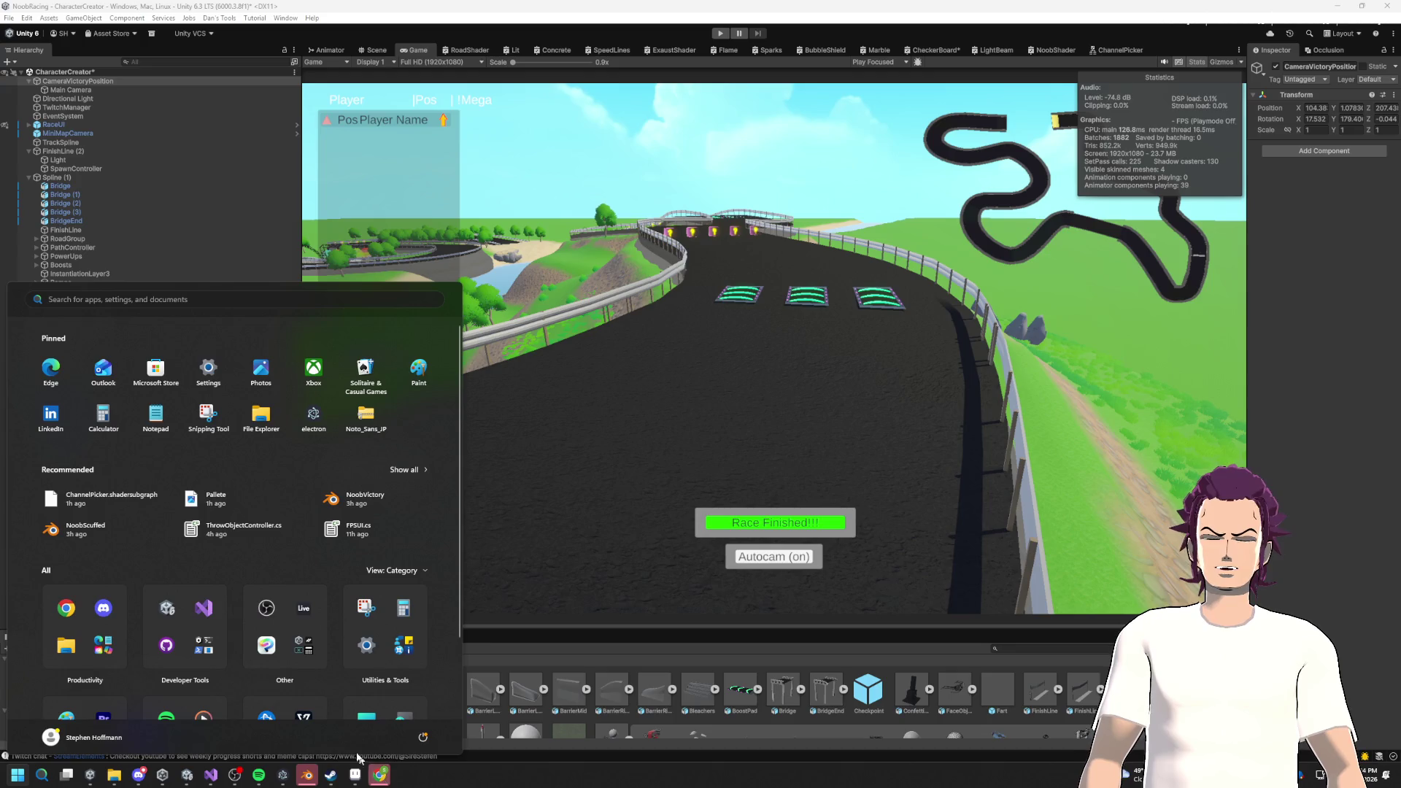
pyautogui.click(379, 777)
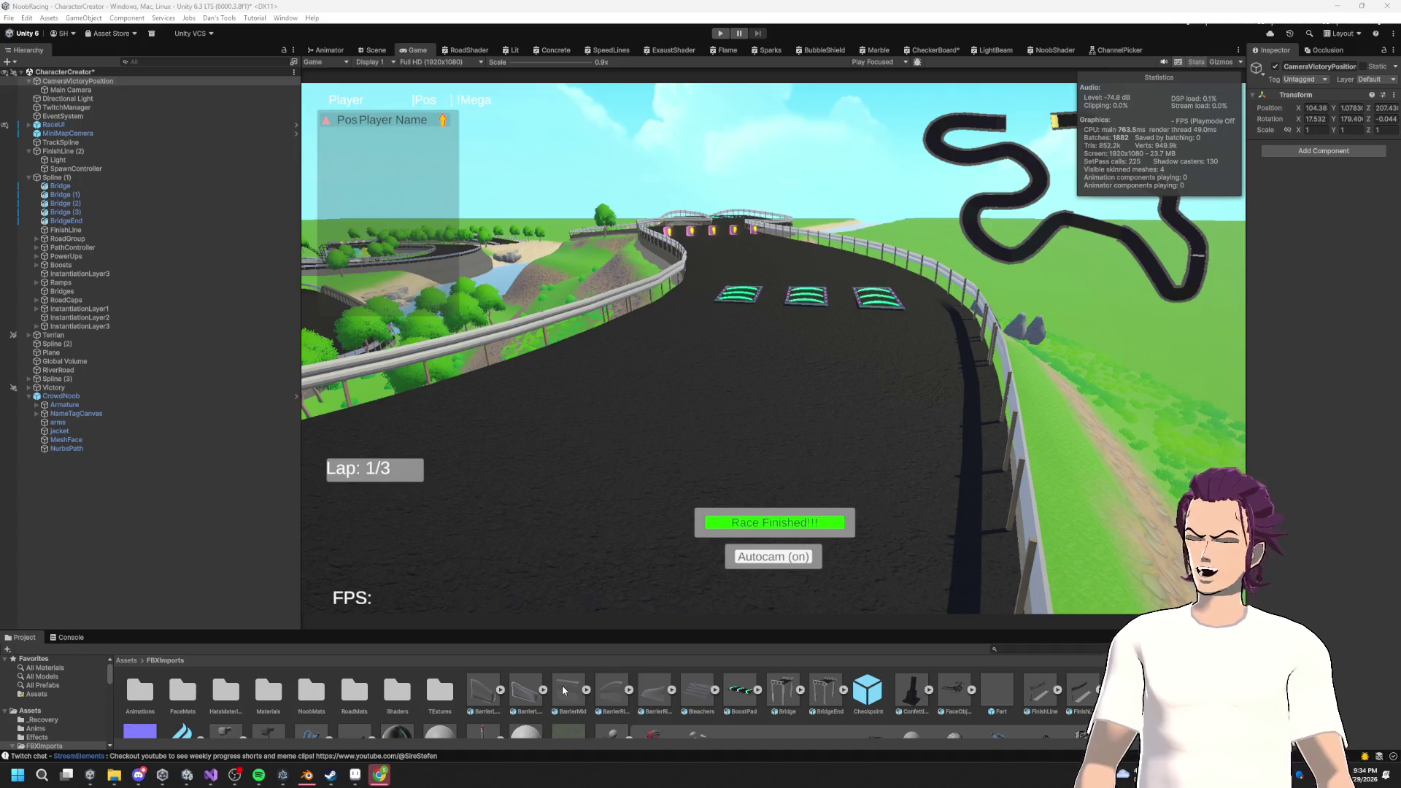
# Restore Unity to a window, maximize Chrome's Racing Chat Game Trello board, open a new tab, then switch away.
pyautogui.moveTo(774, 5)
pyautogui.mouseDown()
pyautogui.moveTo(730, 358)
pyautogui.moveTo(759, 208)
pyautogui.mouseUp()
pyautogui.click(897, 11)
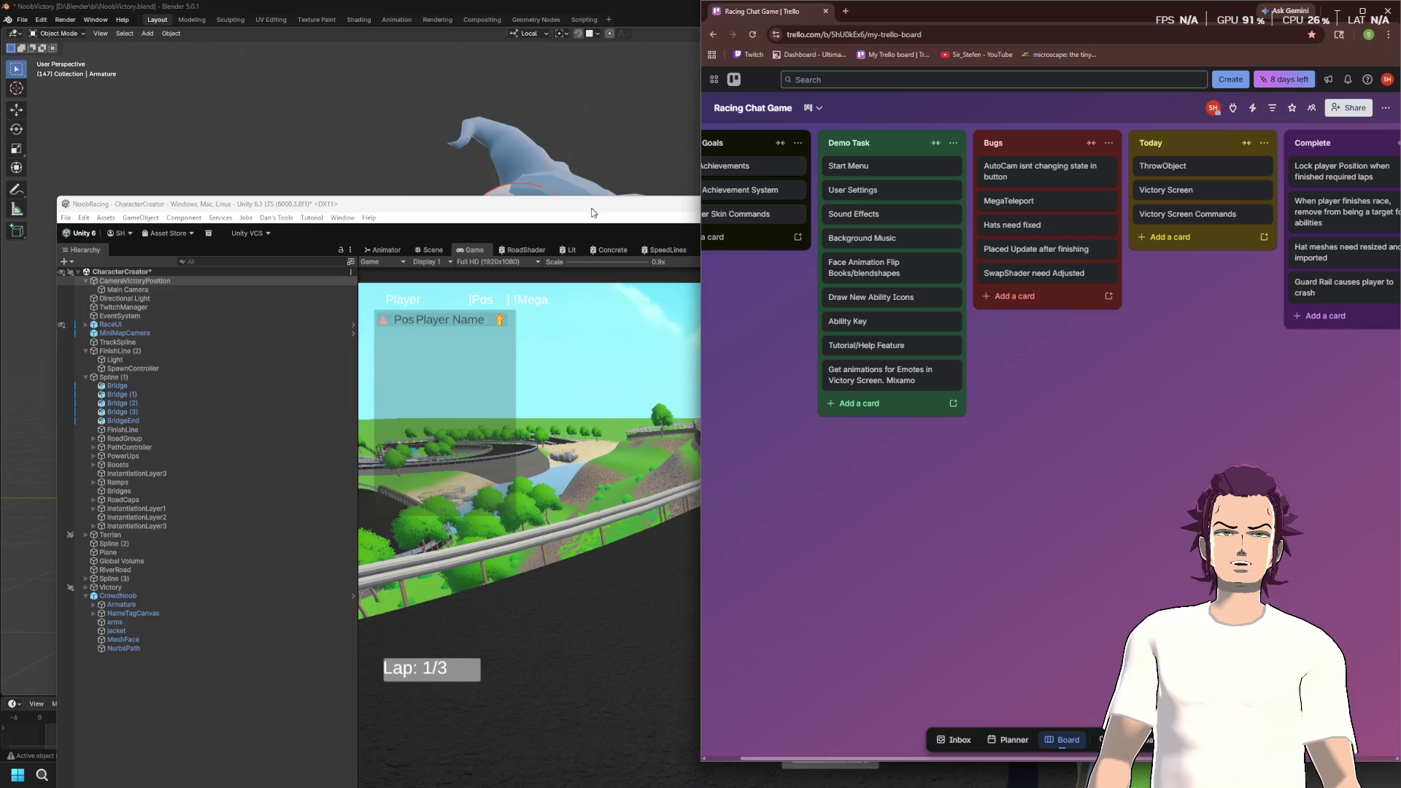
pyautogui.moveTo(852, 33); pyautogui.dragTo(767, 127)
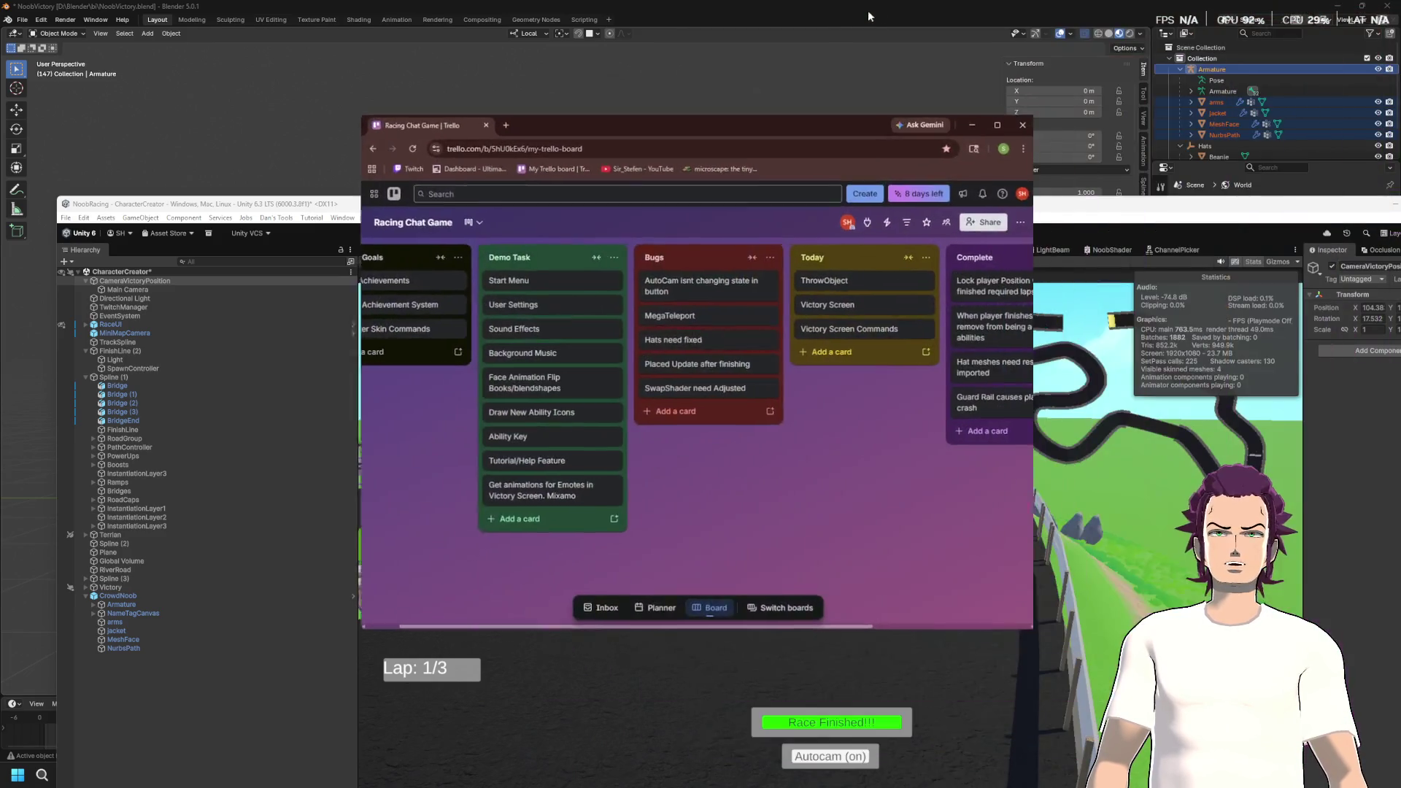
pyautogui.doubleClick(754, 130)
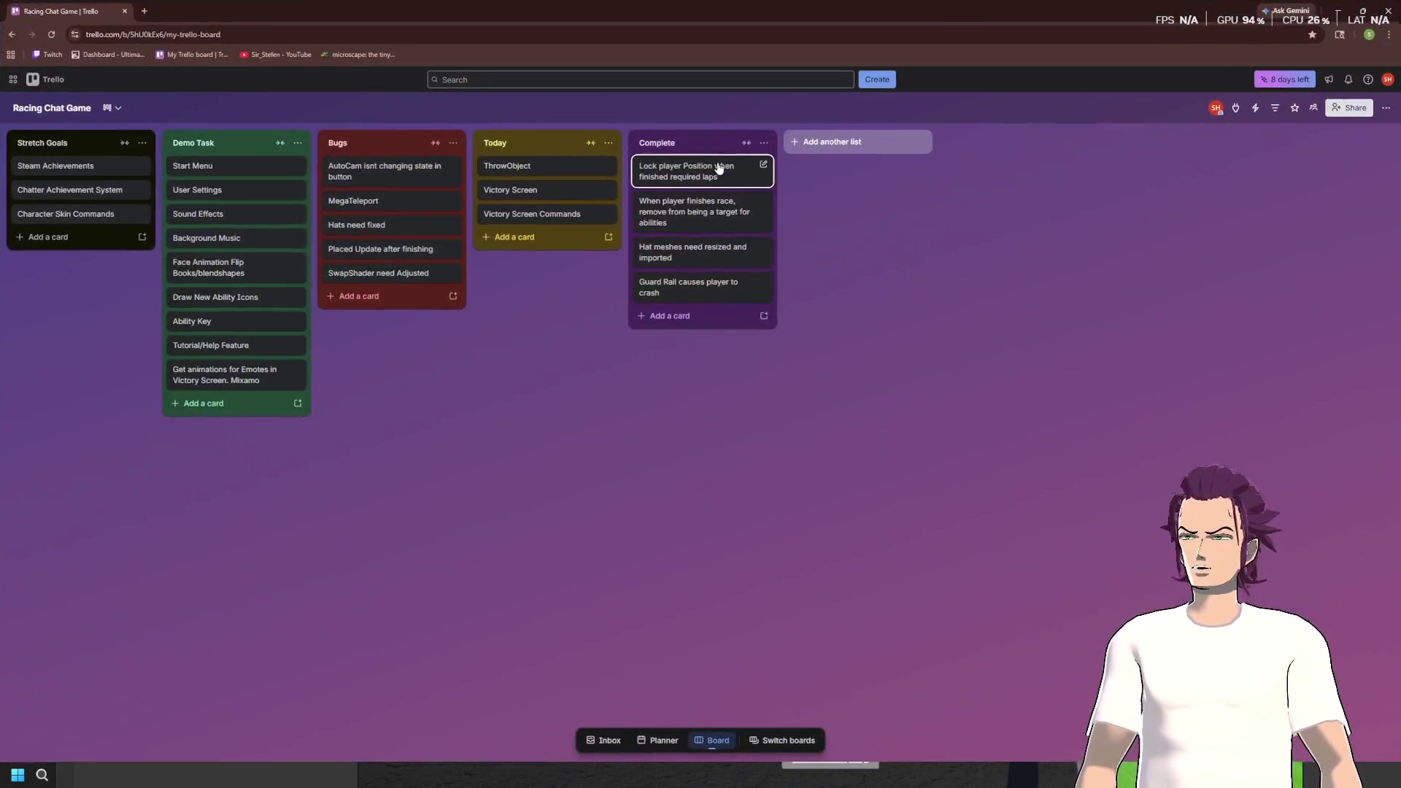
pyautogui.click(144, 11)
pyautogui.hotkey('alt', 'Tab')
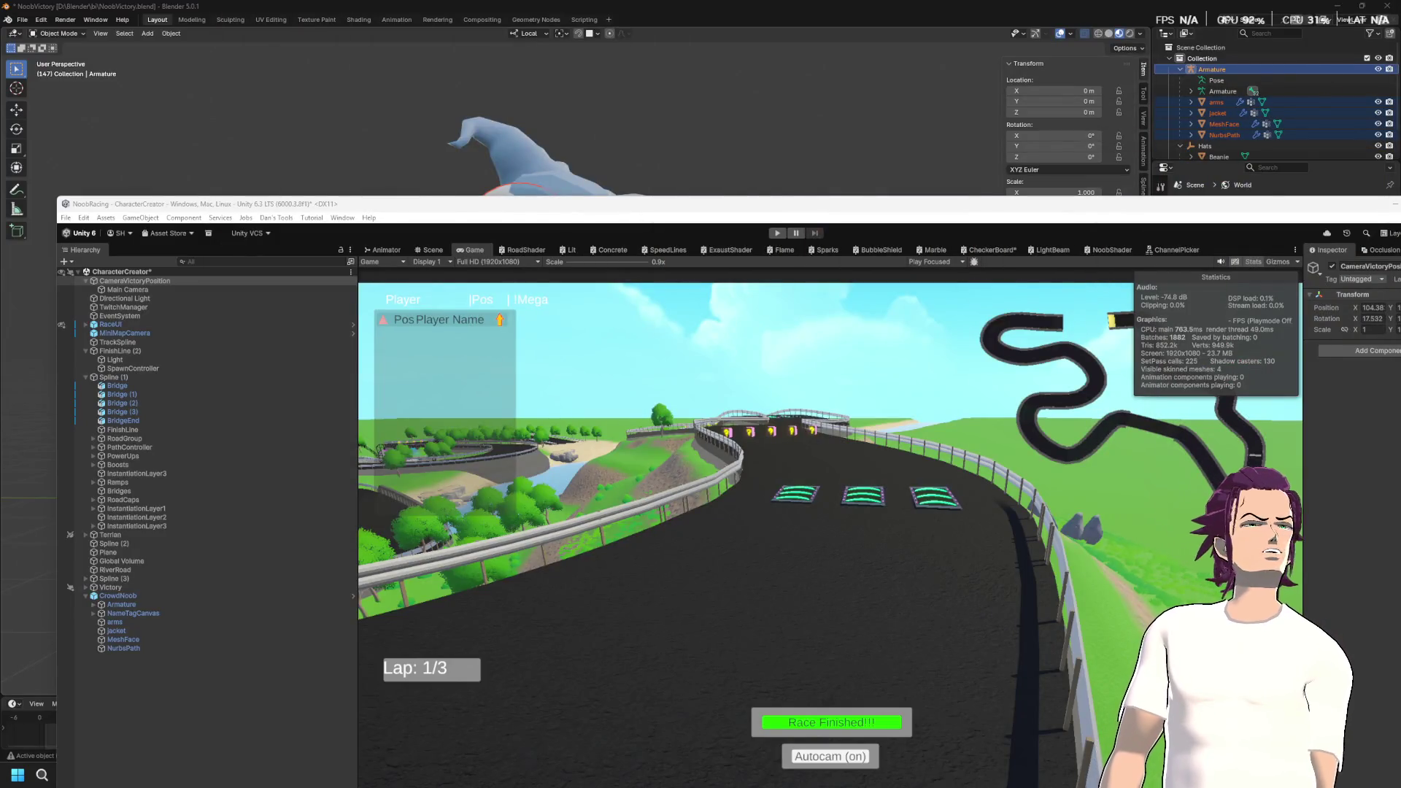